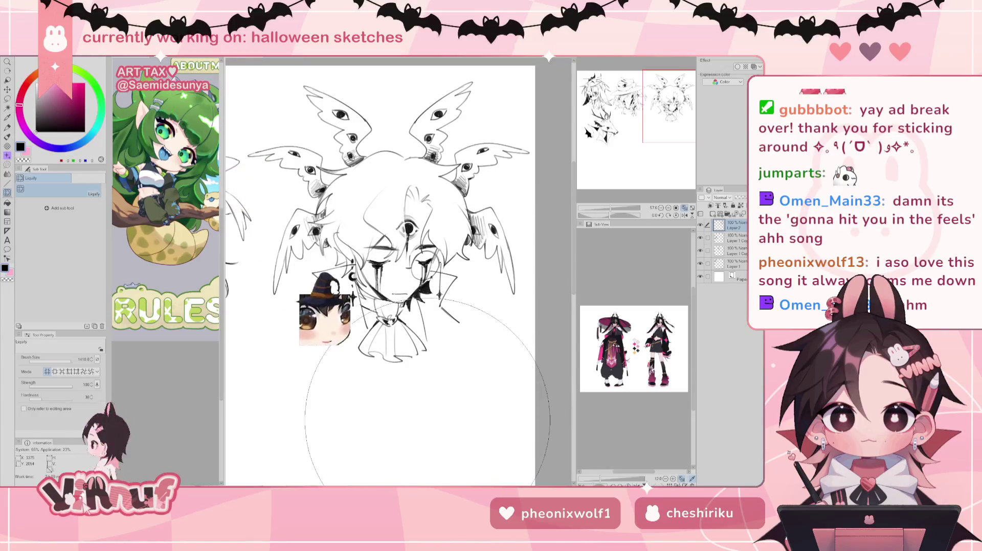
# Draw pencil strokes on the face and hair, undoing the two near the closed eye
pyautogui.press('b')
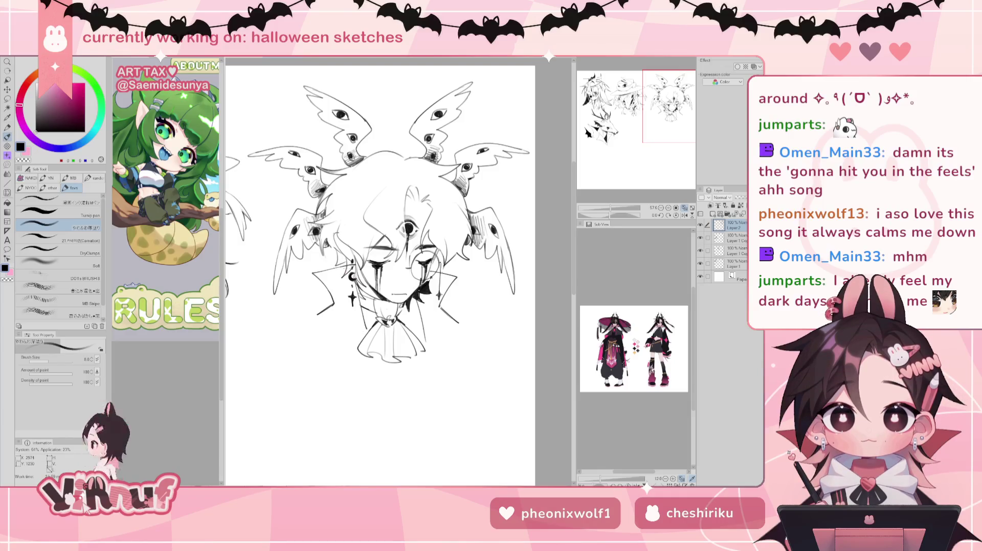
pyautogui.moveTo(336, 257); pyautogui.dragTo(399, 289)
pyautogui.moveTo(347, 253); pyautogui.dragTo(372, 266)
pyautogui.moveTo(340, 250); pyautogui.dragTo(351, 266)
pyautogui.hotkey('ctrl', 'z')
pyautogui.hotkey('ctrl', 'z')
pyautogui.hotkey('ctrl', 'z')
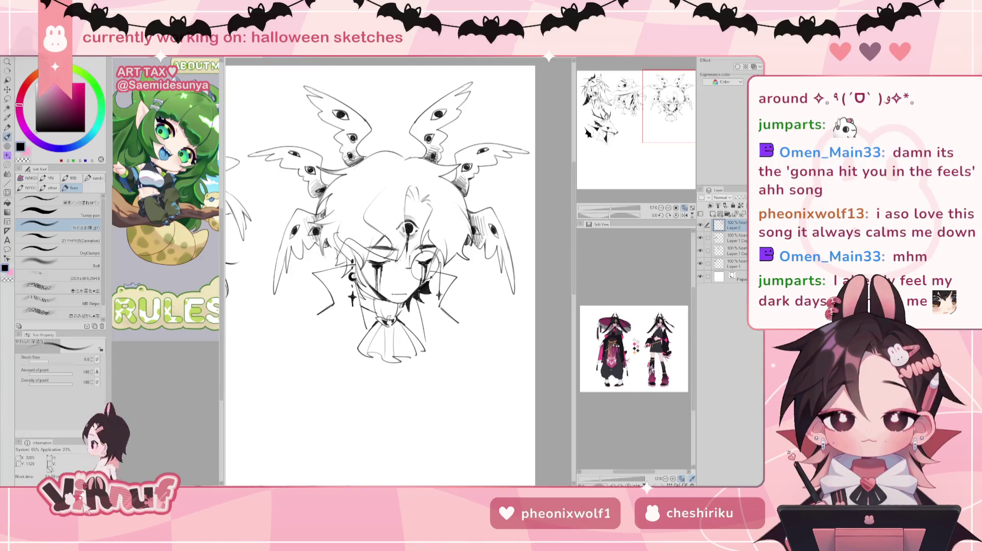
pyautogui.hotkey('ctrl', 'z')
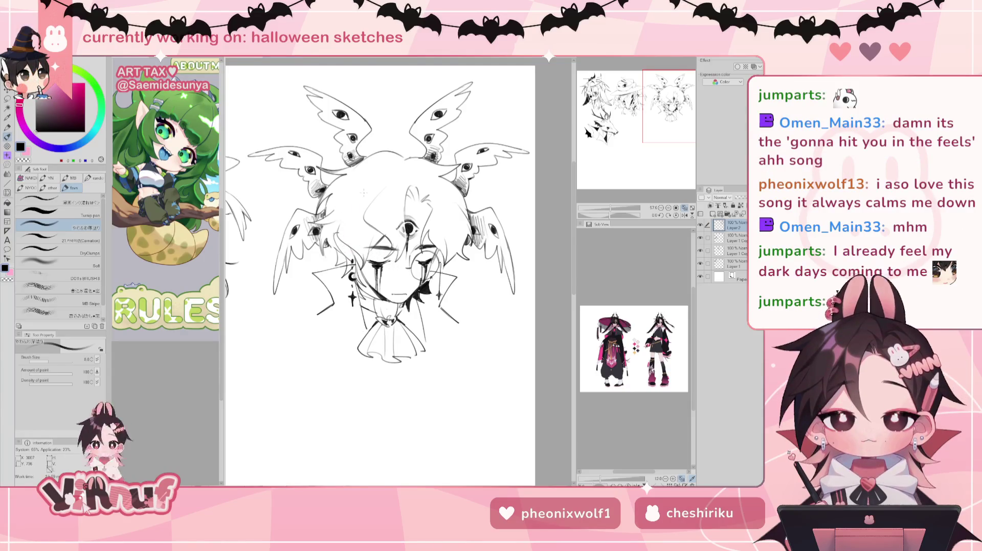
# Add a hair strand on the left of the face, then tilt the canvas view
pyautogui.moveTo(364, 192); pyautogui.dragTo(357, 160)
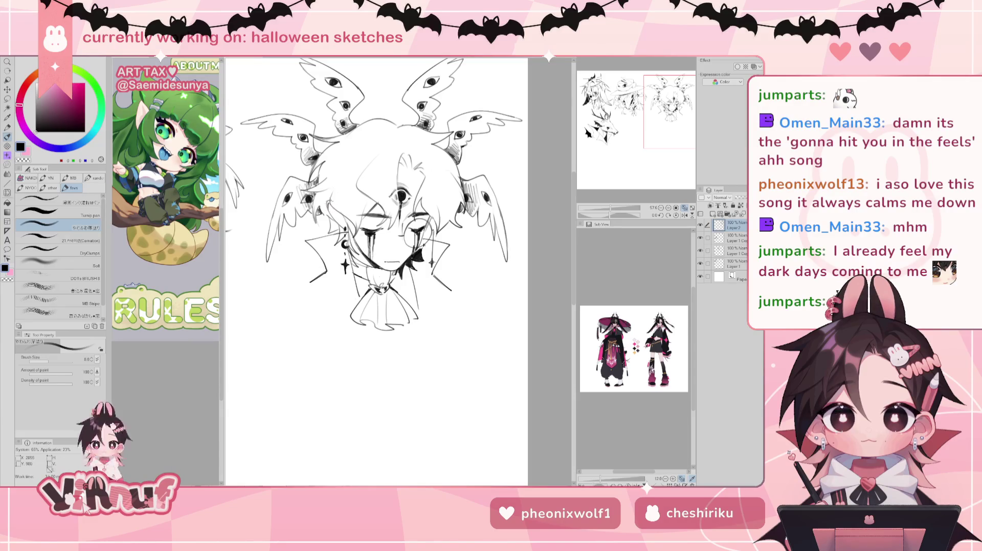
pyautogui.press('e')
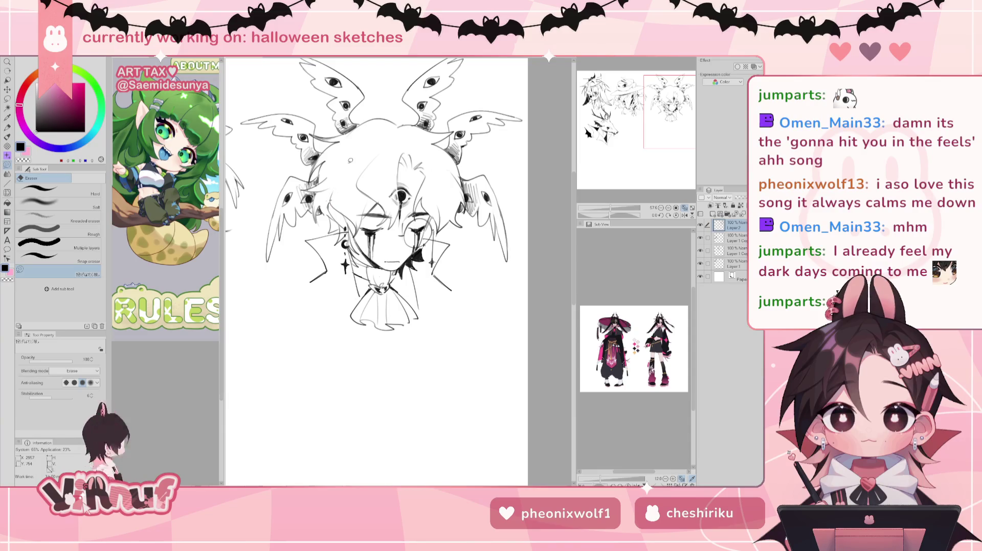
pyautogui.press('b')
pyautogui.moveTo(343, 216); pyautogui.dragTo(347, 224)
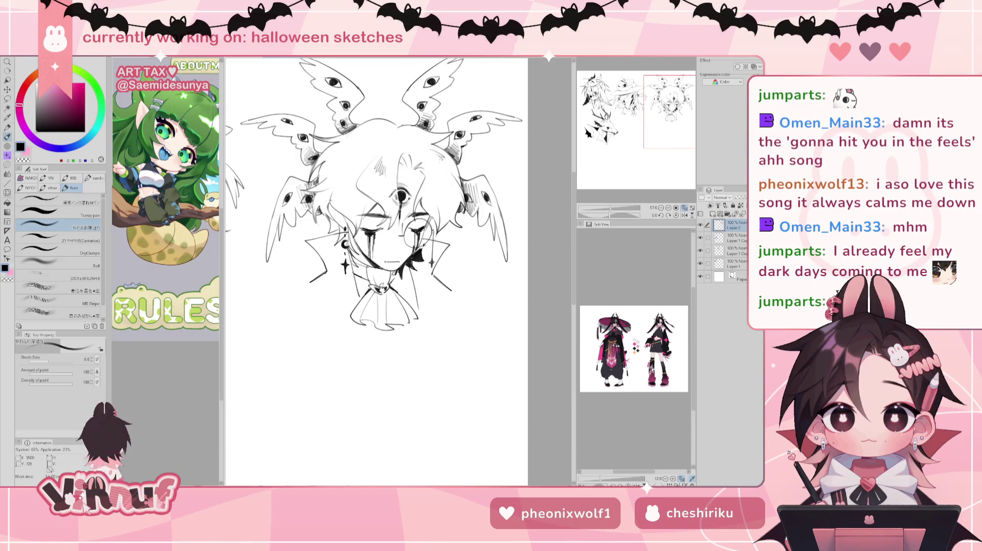
pyautogui.moveTo(358, 139); pyautogui.dragTo(271, 218)
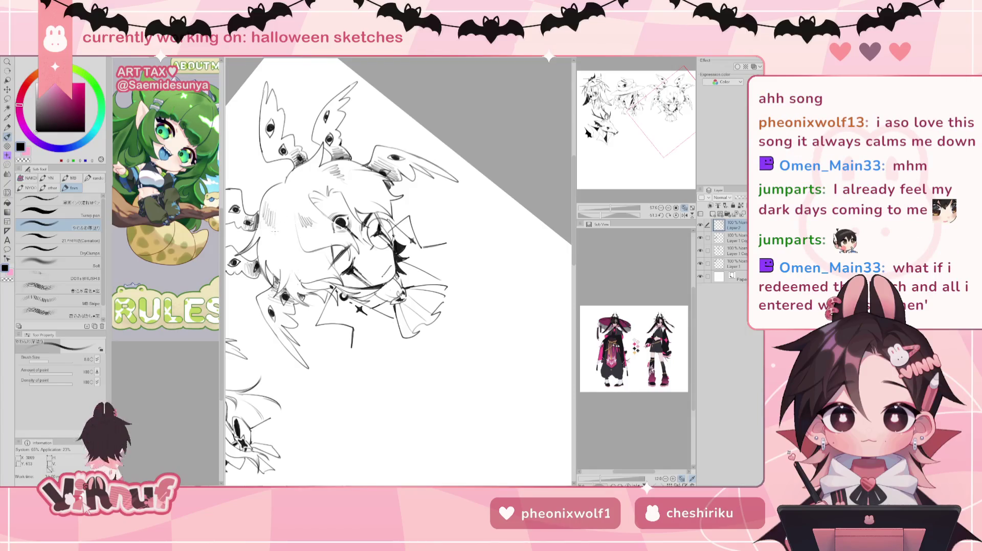
# Try short hatching strokes in the hair at a rotated angle, undoing some, then straighten the canvas
pyautogui.click(676, 215)
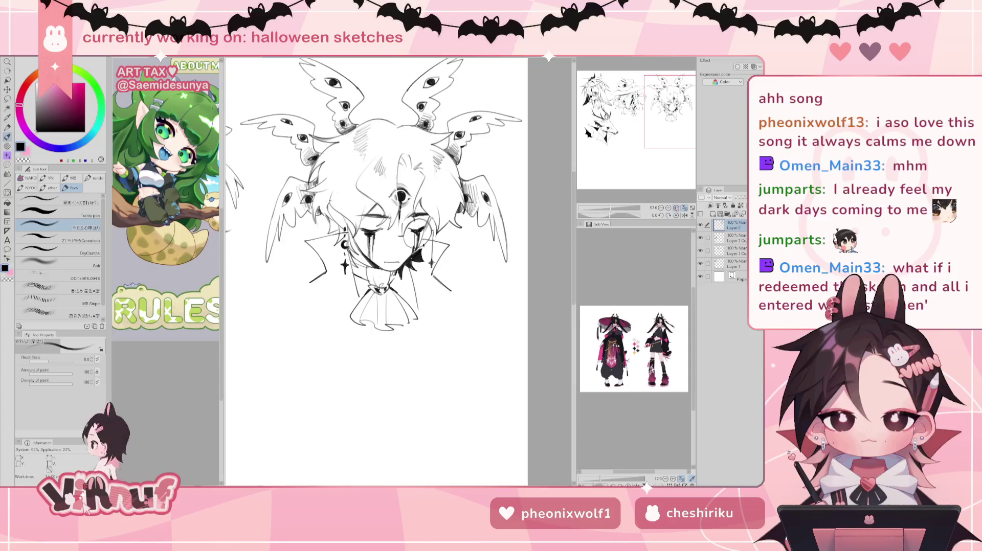
pyautogui.press('e')
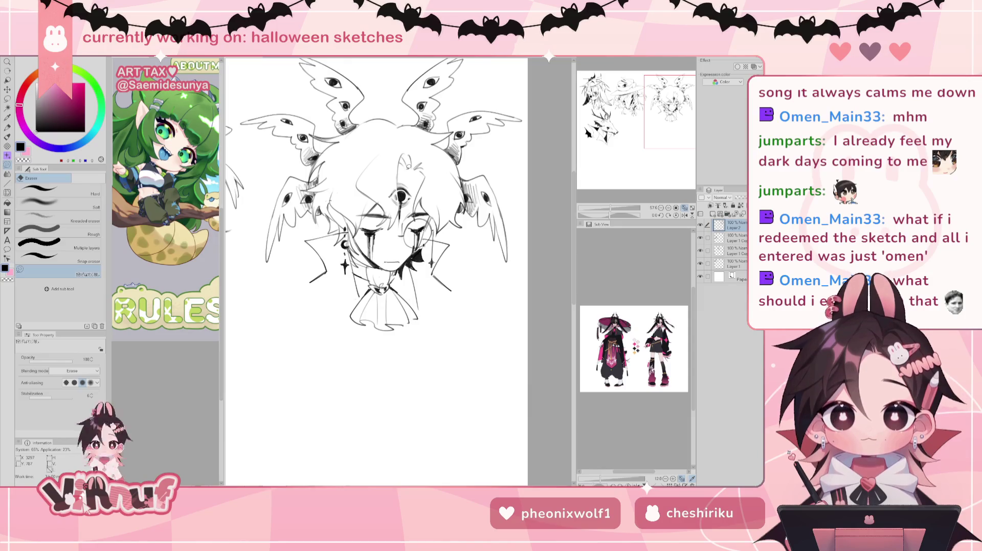
pyautogui.press('b')
pyautogui.moveTo(623, 215); pyautogui.dragTo(603, 203)
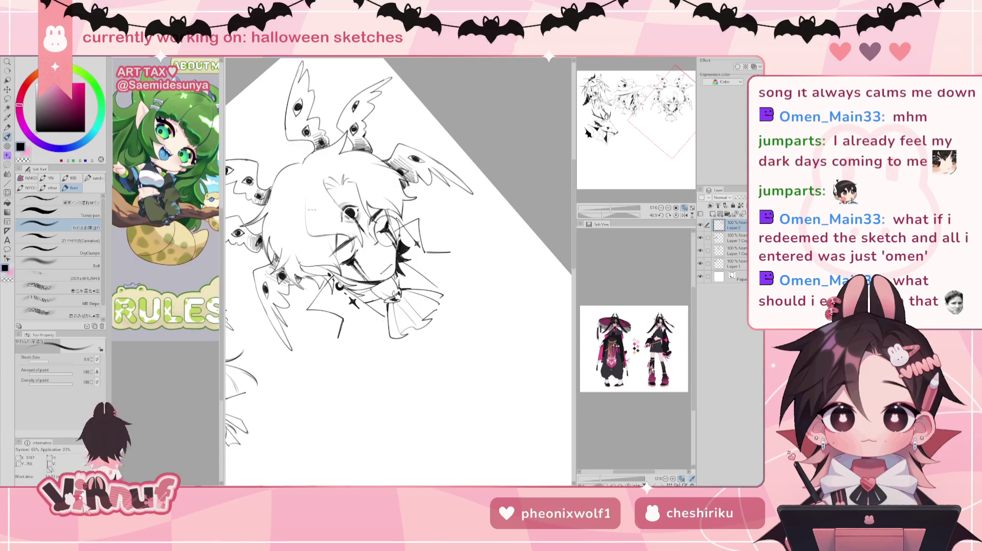
pyautogui.moveTo(310, 197)
pyautogui.mouseDown()
pyautogui.moveTo(310, 217)
pyautogui.moveTo(326, 204)
pyautogui.mouseUp()
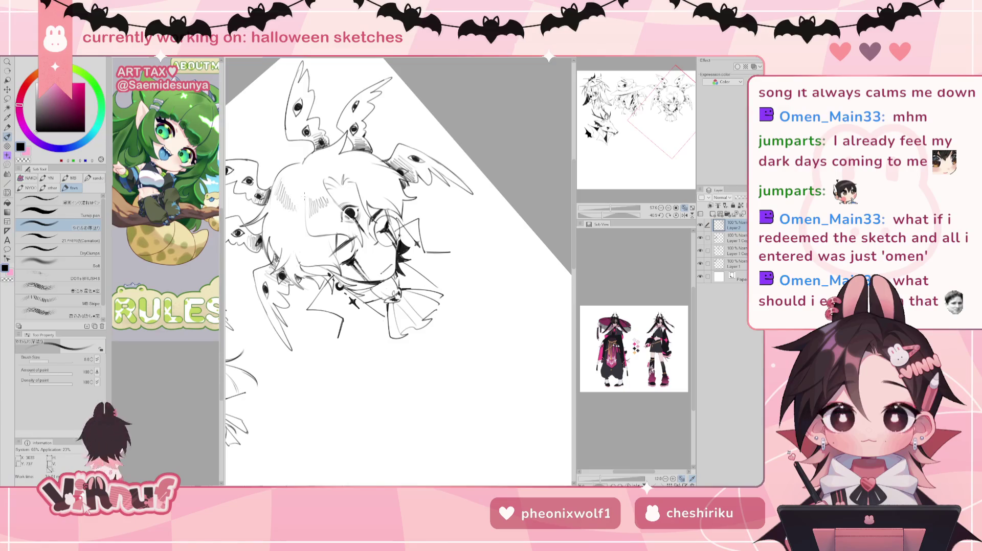
pyautogui.hotkey('ctrl', 'z')
pyautogui.hotkey('ctrl', 'z')
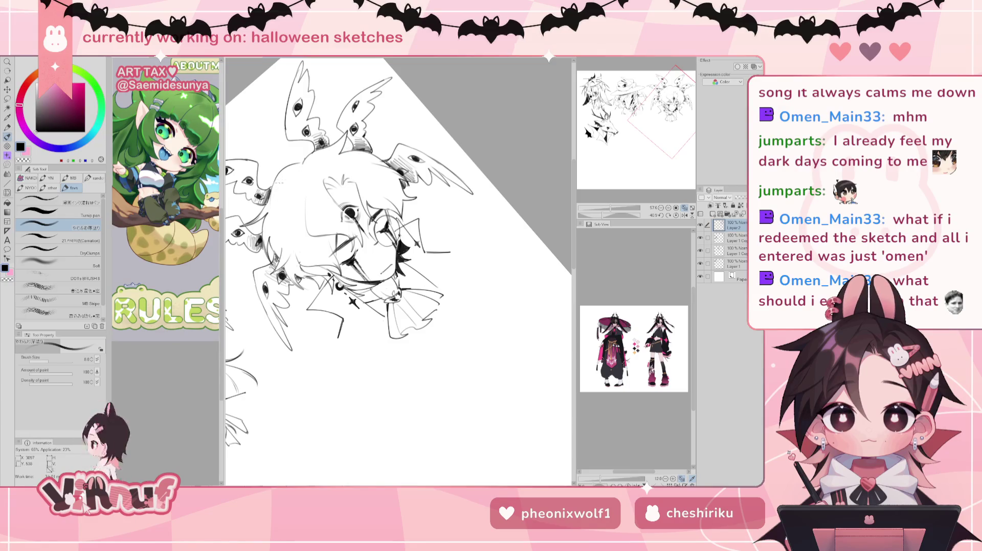
pyautogui.moveTo(284, 196); pyautogui.dragTo(278, 214)
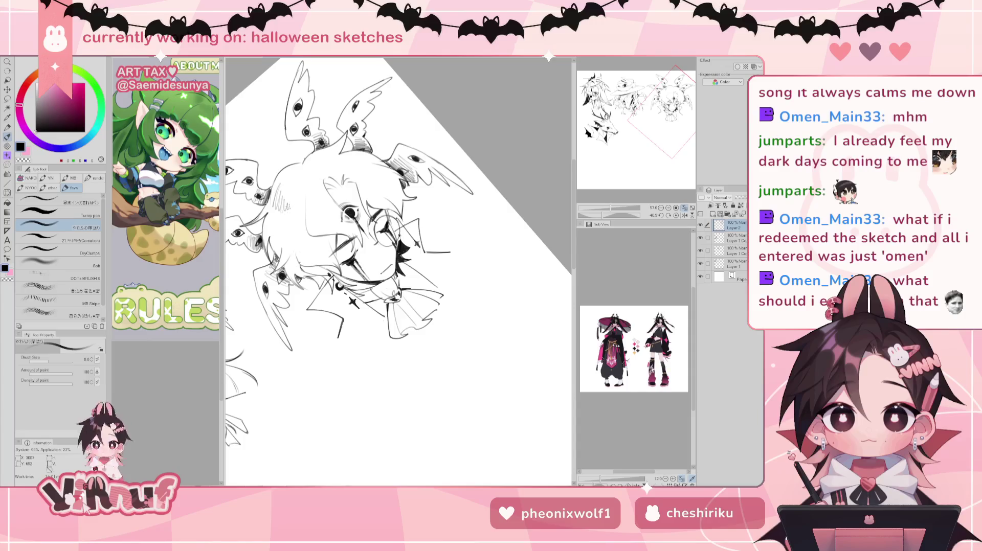
pyautogui.hotkey('ctrl', 'z')
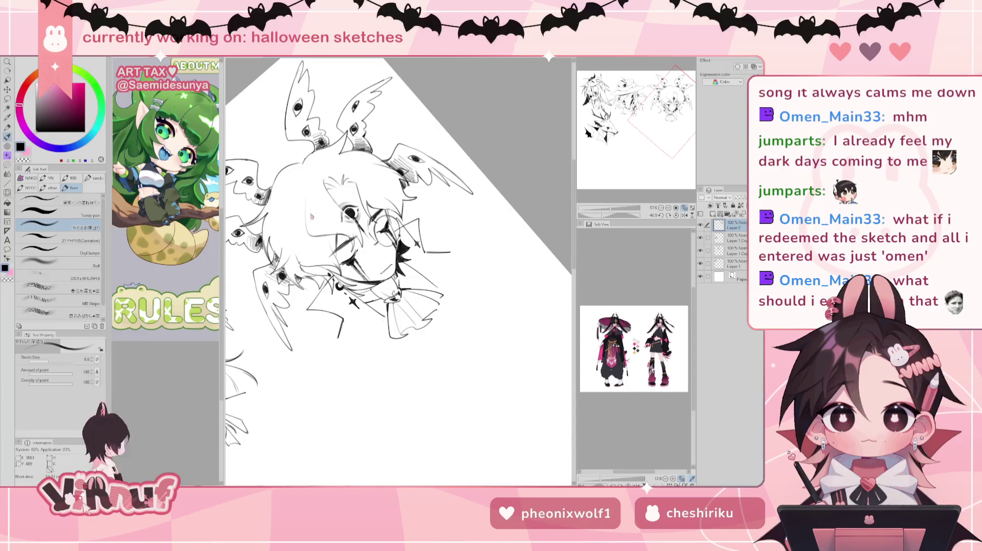
pyautogui.click(675, 215)
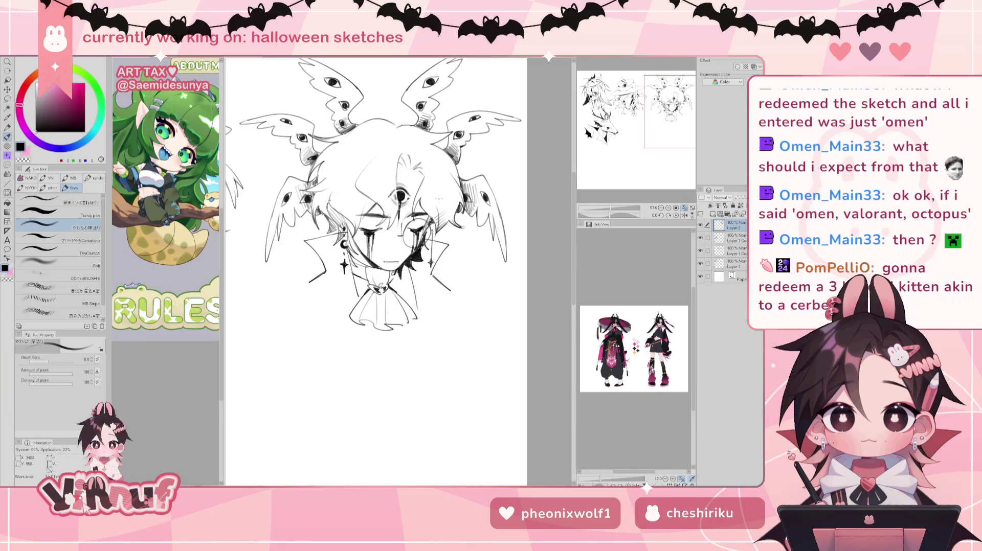
# Mirror the view, add short hair strokes at the top of the head, and check the neighbouring sketches
pyautogui.press('h')
pyautogui.press('h')
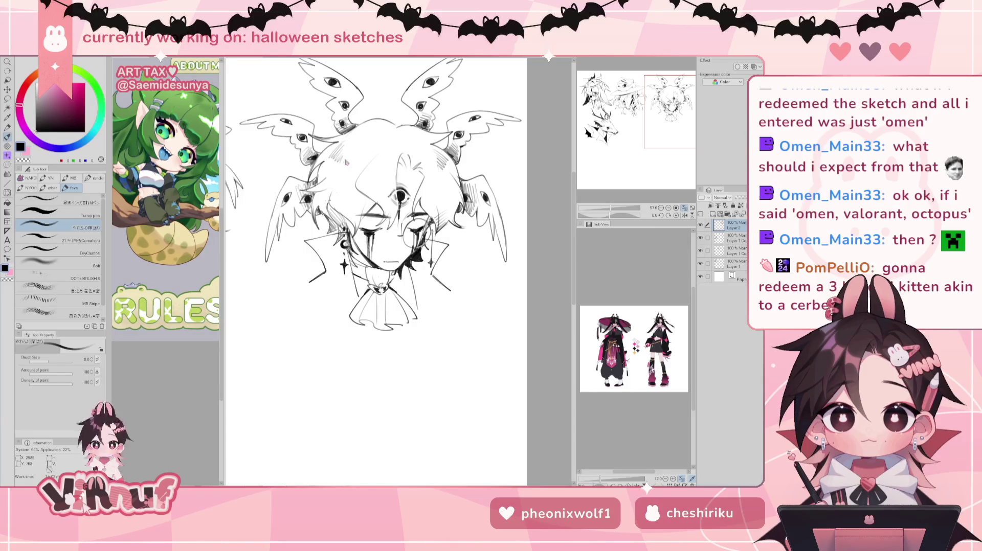
pyautogui.moveTo(372, 165); pyautogui.dragTo(364, 180)
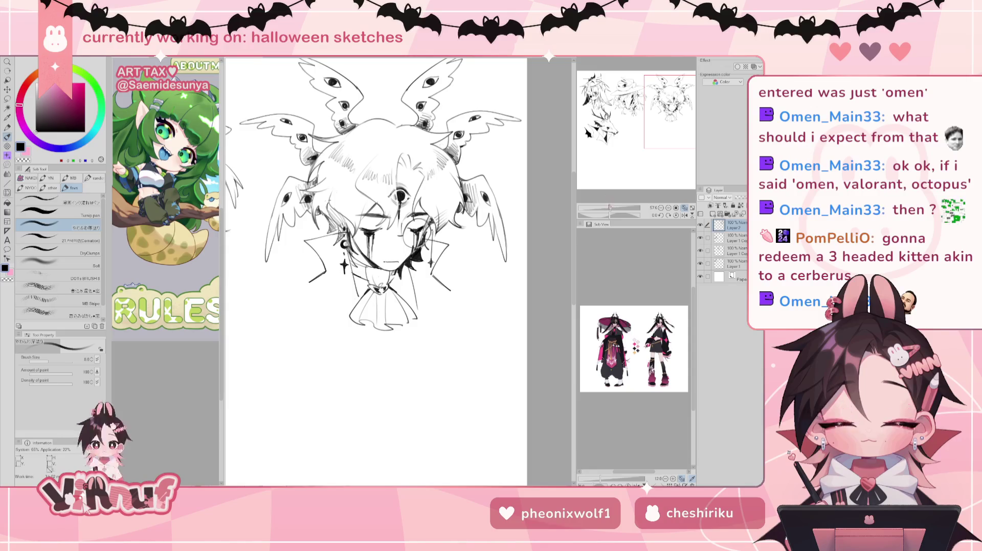
pyautogui.scroll(-2, 377, 271)
pyautogui.moveTo(376, 271); pyautogui.dragTo(445, 266)
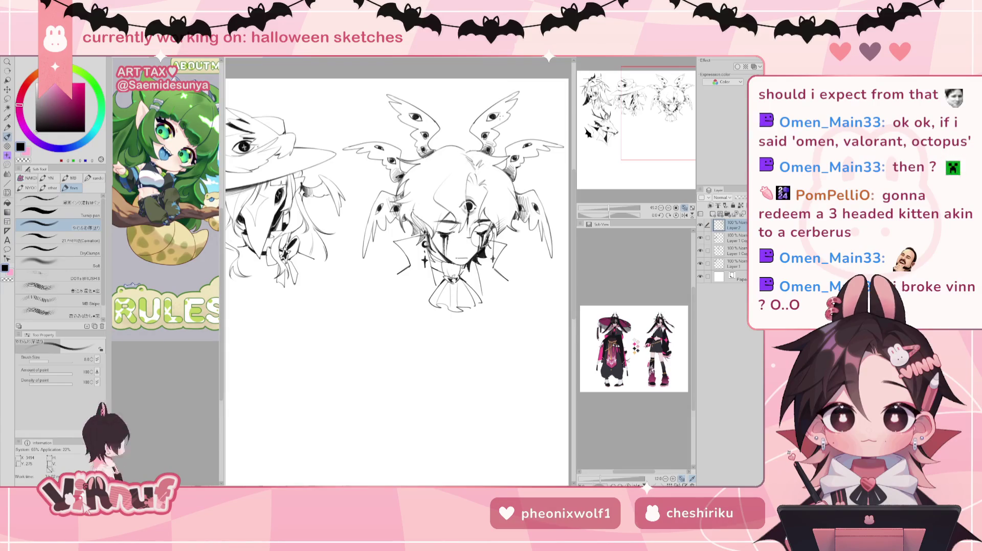
pyautogui.moveTo(450, 256); pyautogui.dragTo(408, 236)
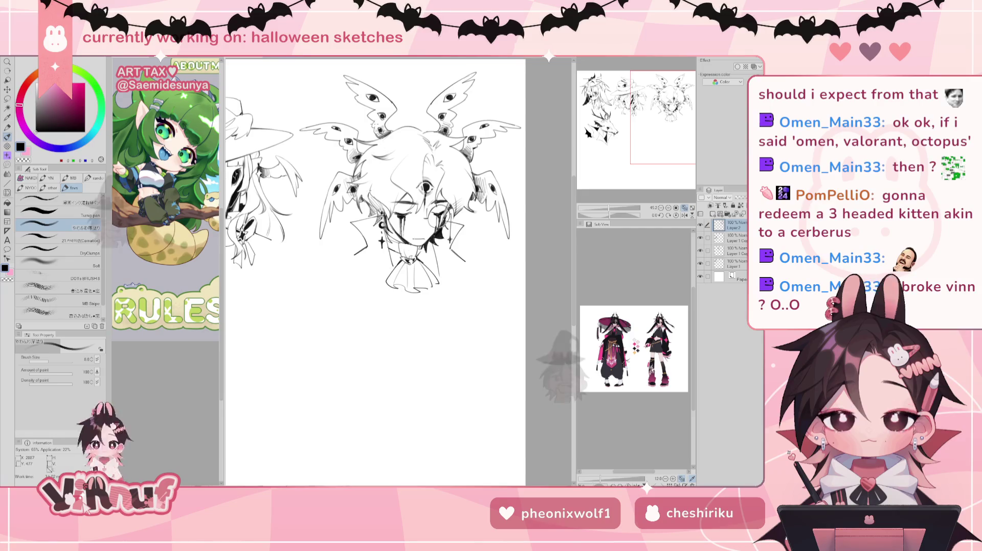
# Add a new blank Layer 3 above the existing layers
pyautogui.press('e')
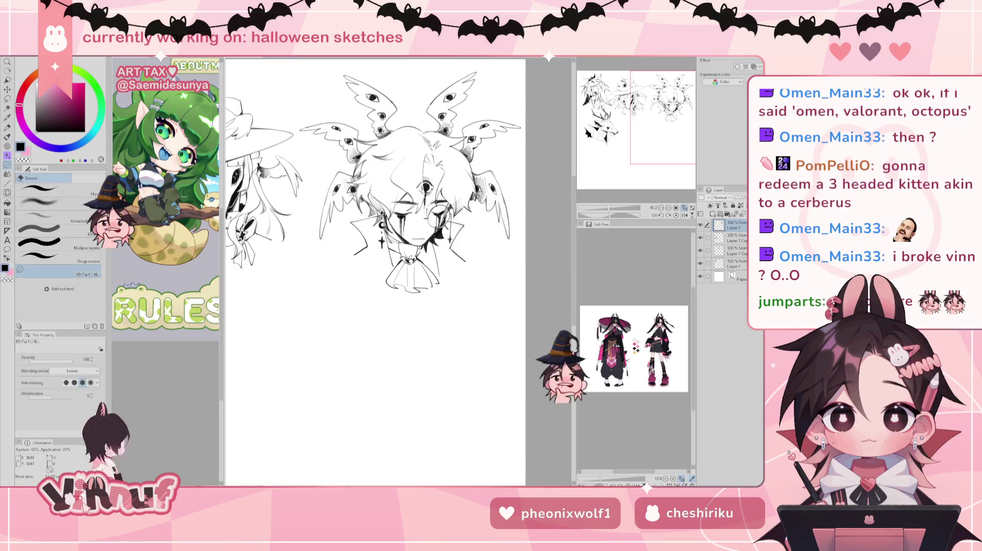
pyautogui.press('b')
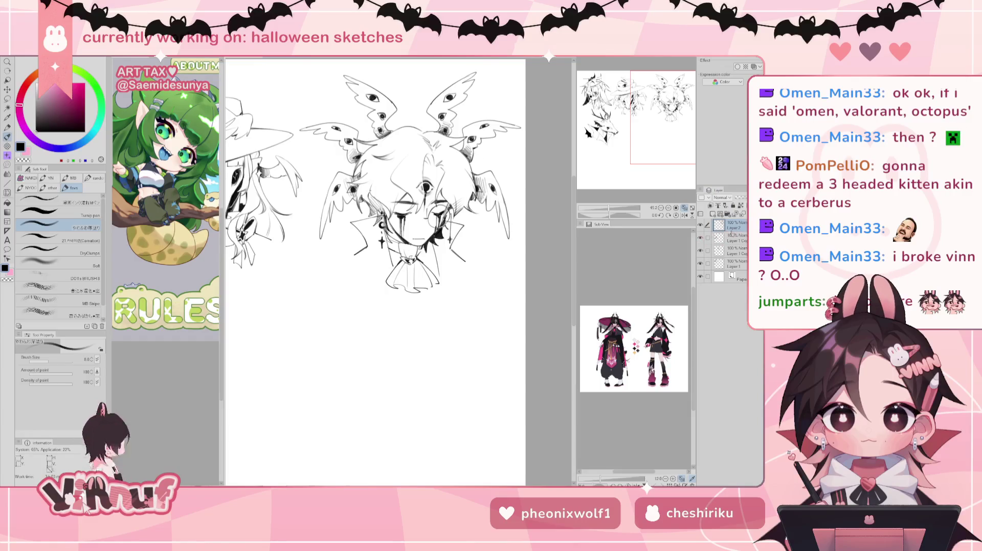
pyautogui.click(713, 214)
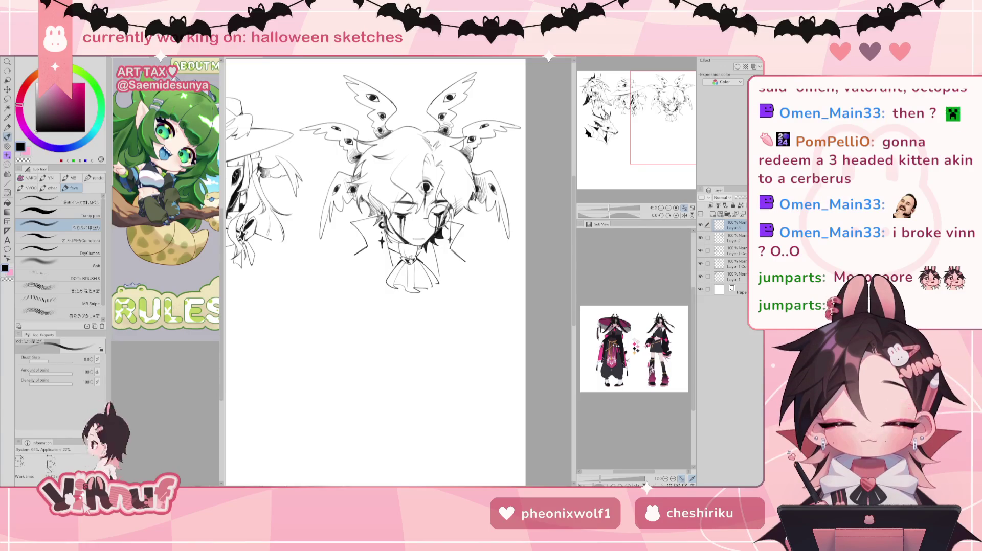
pyautogui.moveTo(376, 255); pyautogui.dragTo(368, 263)
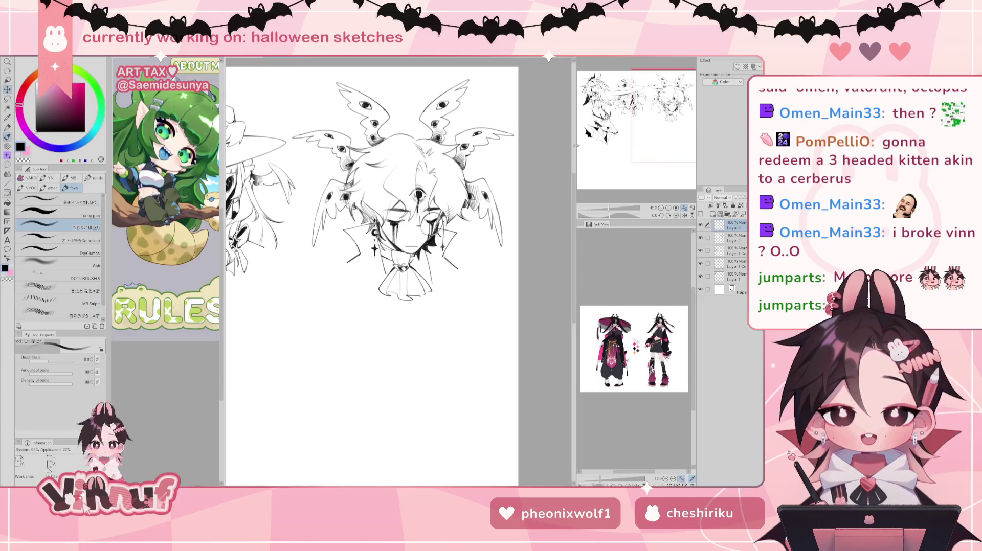
# Select Layer 2, which holds the winged head, with the Move tool
pyautogui.press('k')
pyautogui.click(699, 225)
pyautogui.click(732, 238)
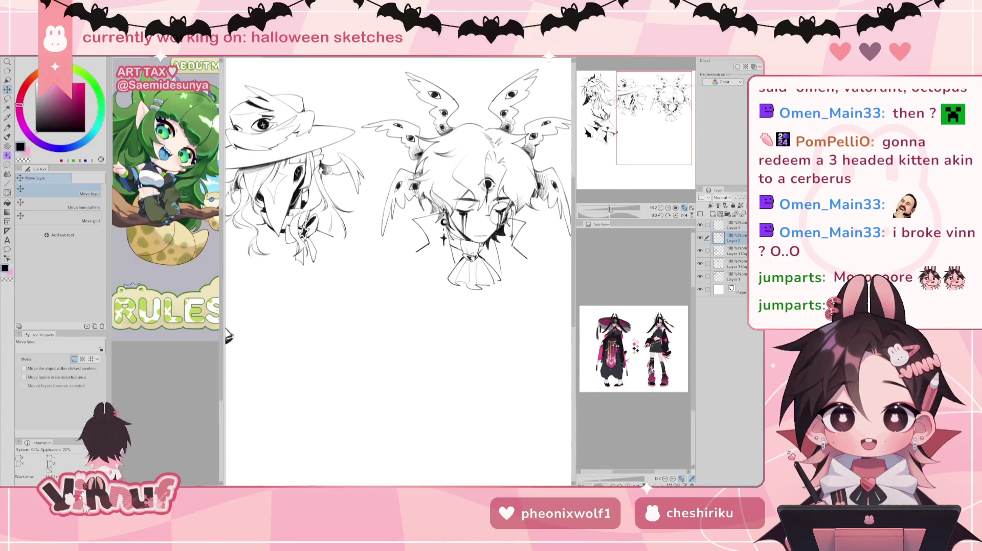
pyautogui.scroll(-3, 363, 301)
pyautogui.scroll(1, 606, 187)
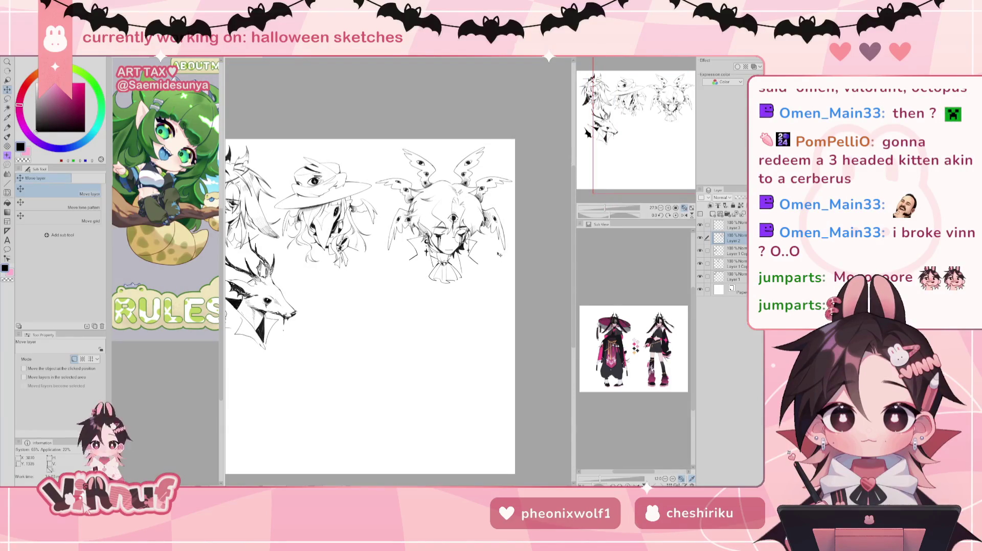
# Scale the winged head to 91%, nudge it up, and return to drawing on Layer 3
pyautogui.hotkey('ctrl', 't')
pyautogui.moveTo(509, 215); pyautogui.dragTo(498, 206)
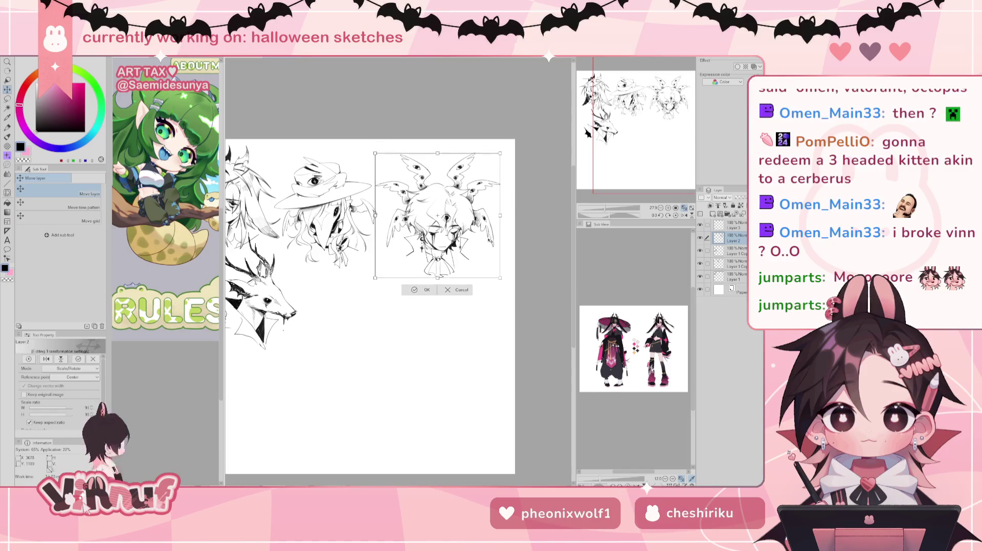
pyautogui.moveTo(487, 247); pyautogui.dragTo(466, 250)
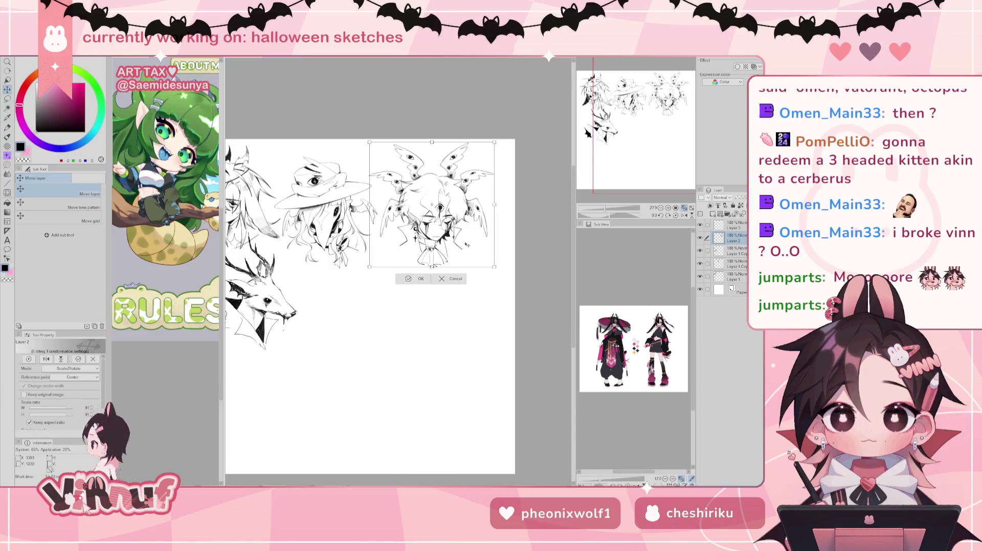
pyautogui.press('Return')
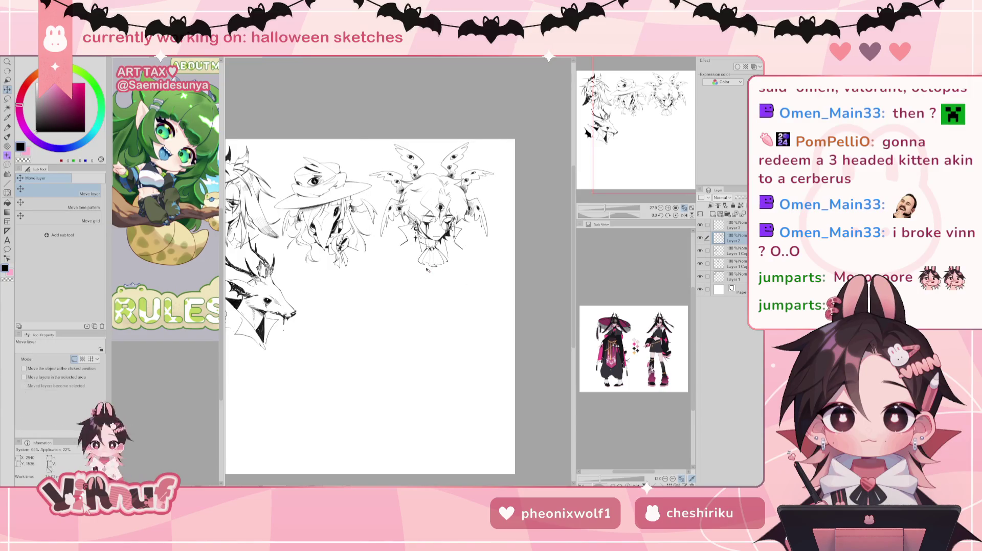
pyautogui.press('b')
pyautogui.click(734, 224)
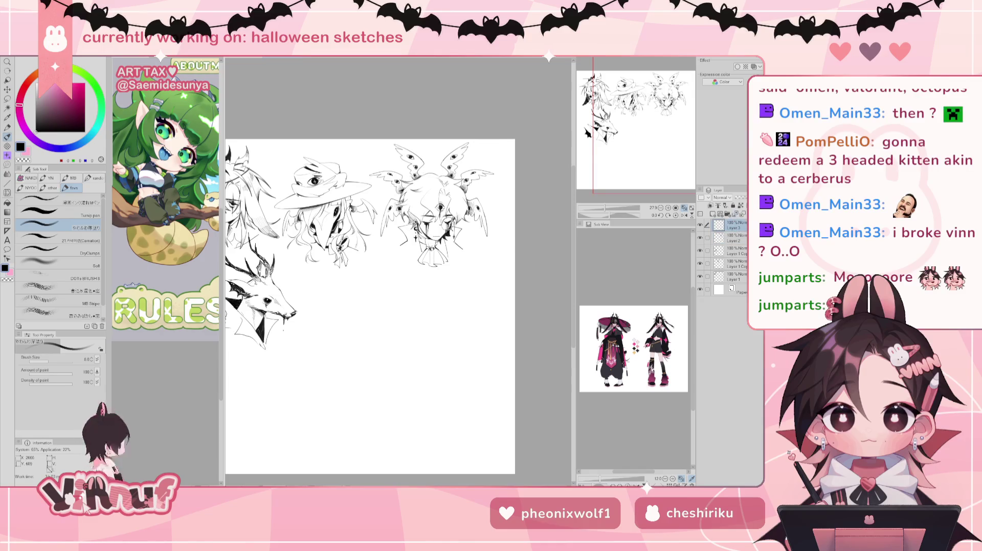
# Undo stray marks and redraw the halo arc and the short stroke at its top
pyautogui.moveTo(399, 163)
pyautogui.mouseDown()
pyautogui.moveTo(404, 172)
pyautogui.moveTo(455, 166)
pyautogui.moveTo(416, 174)
pyautogui.moveTo(415, 194)
pyautogui.moveTo(414, 185)
pyautogui.mouseUp()
pyautogui.hotkey('ctrl', 'z')
pyautogui.hotkey('ctrl', 'z')
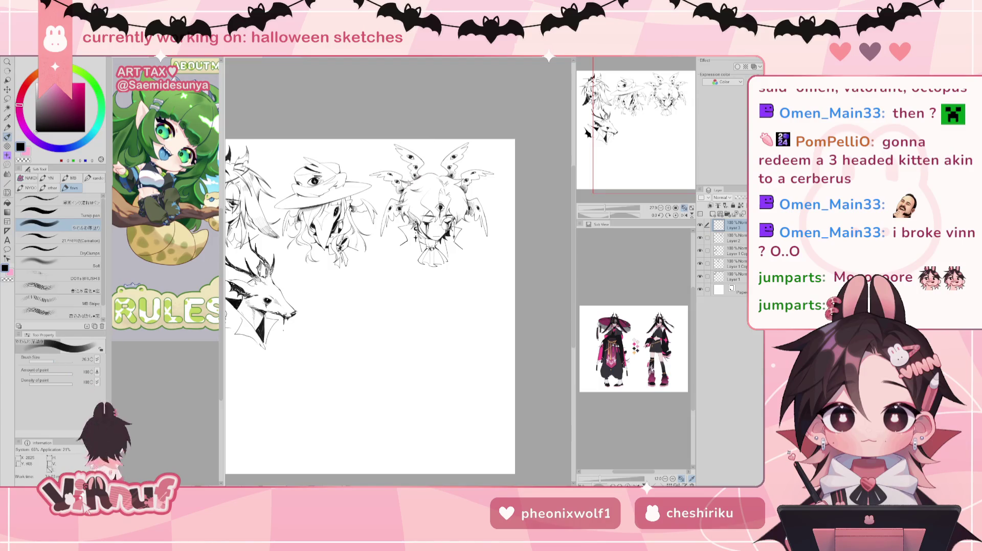
pyautogui.moveTo(402, 184); pyautogui.dragTo(458, 176)
pyautogui.hotkey('ctrl', 'z')
pyautogui.hotkey('ctrl', 'z')
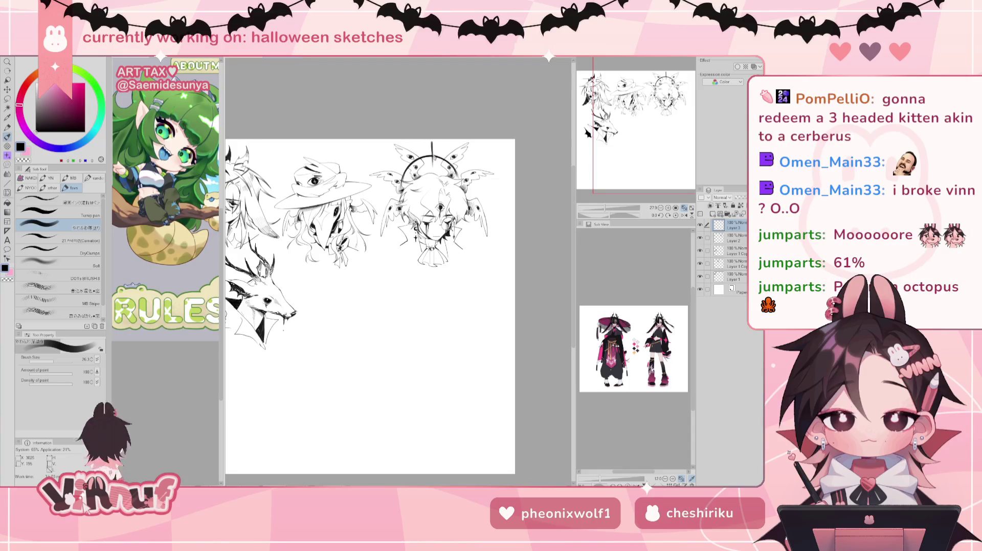
pyautogui.hotkey('ctrl', 'z')
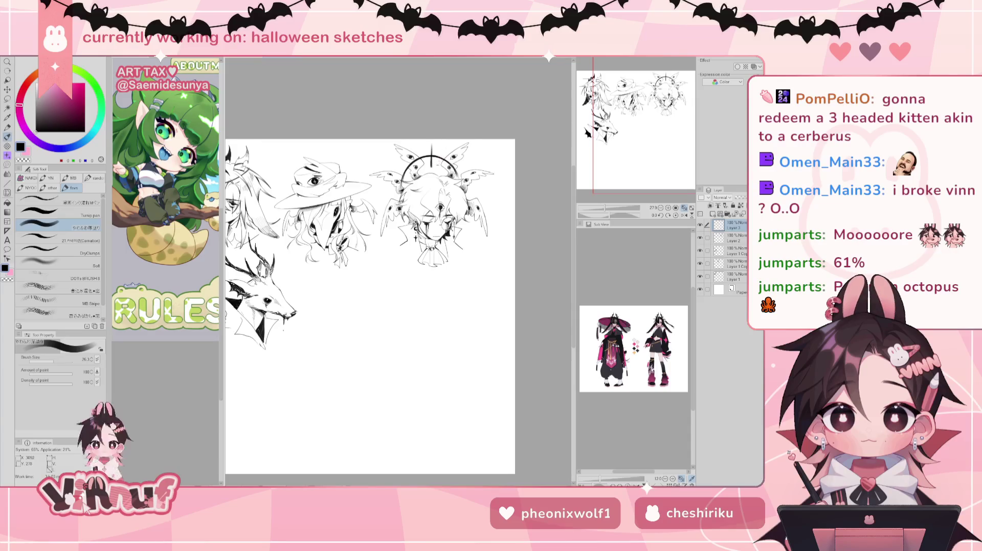
pyautogui.moveTo(440, 147); pyautogui.dragTo(440, 167)
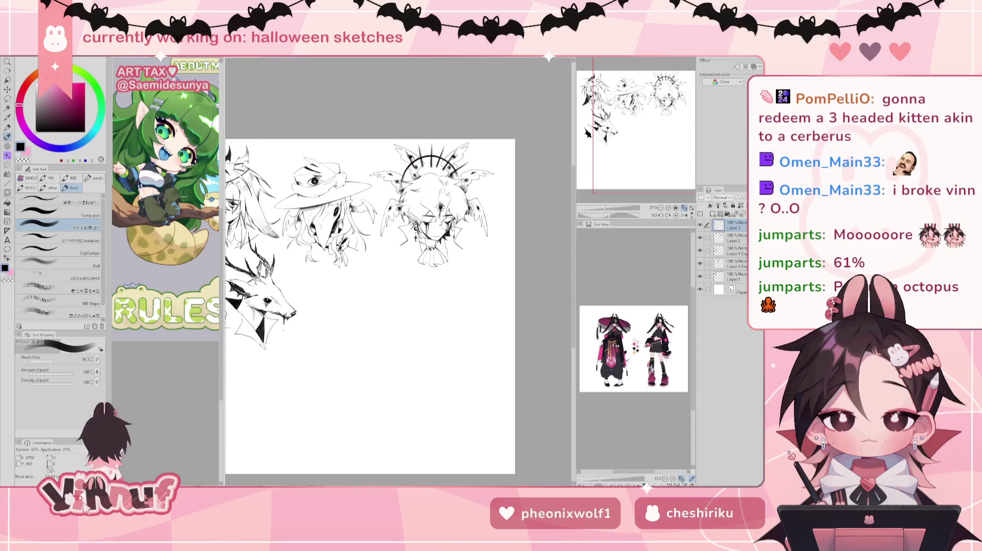
# Hatch the wing darkly and erase stray lines at the halo top
pyautogui.moveTo(409, 184); pyautogui.dragTo(386, 174)
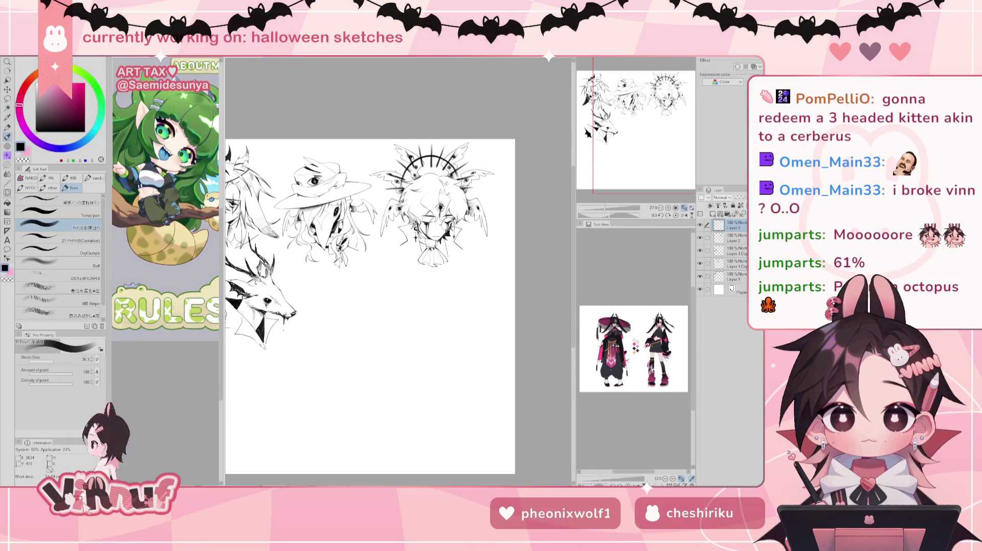
pyautogui.press('e')
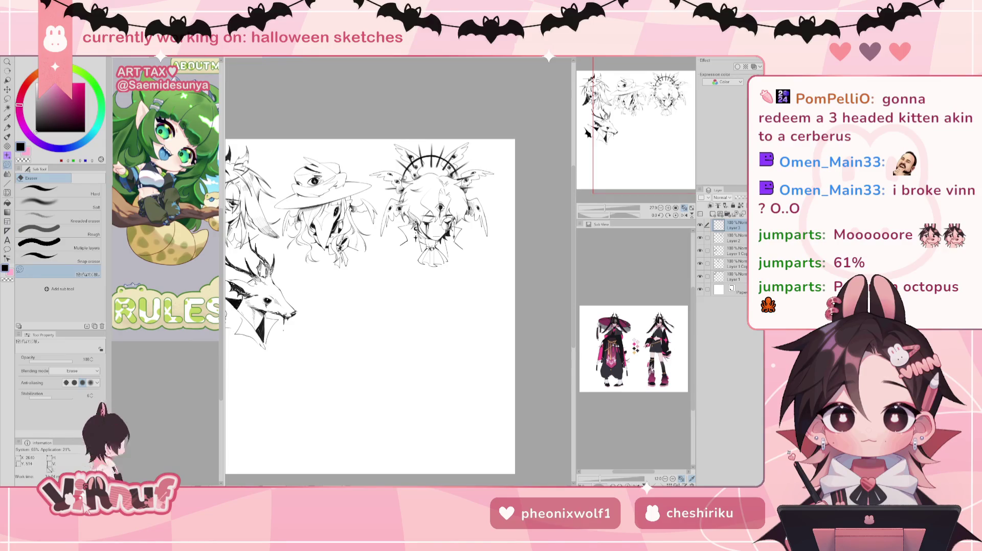
pyautogui.moveTo(416, 154); pyautogui.dragTo(419, 165)
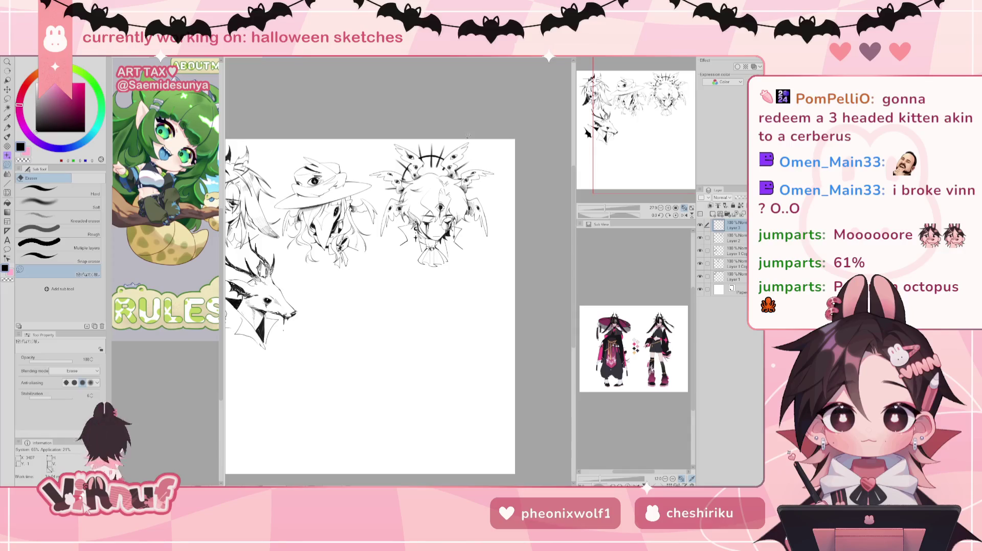
pyautogui.scroll(1, 398, 276)
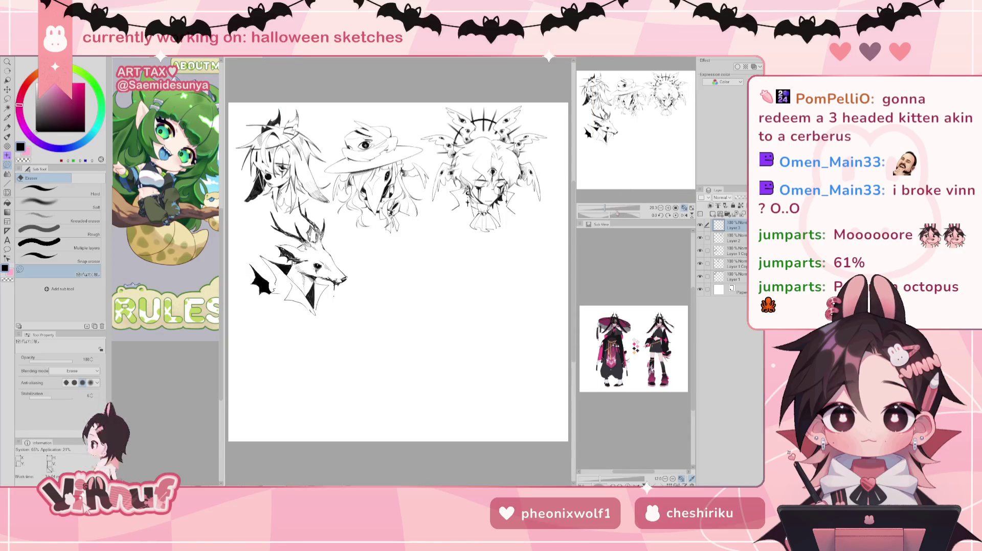
# Zoom from 27.3% to 47.1% and pan over the witch-hat and halo-crowned heads
pyautogui.scroll(2, 398, 276)
pyautogui.scroll(2, 398, 215)
pyautogui.moveTo(432, 127); pyautogui.dragTo(409, 128)
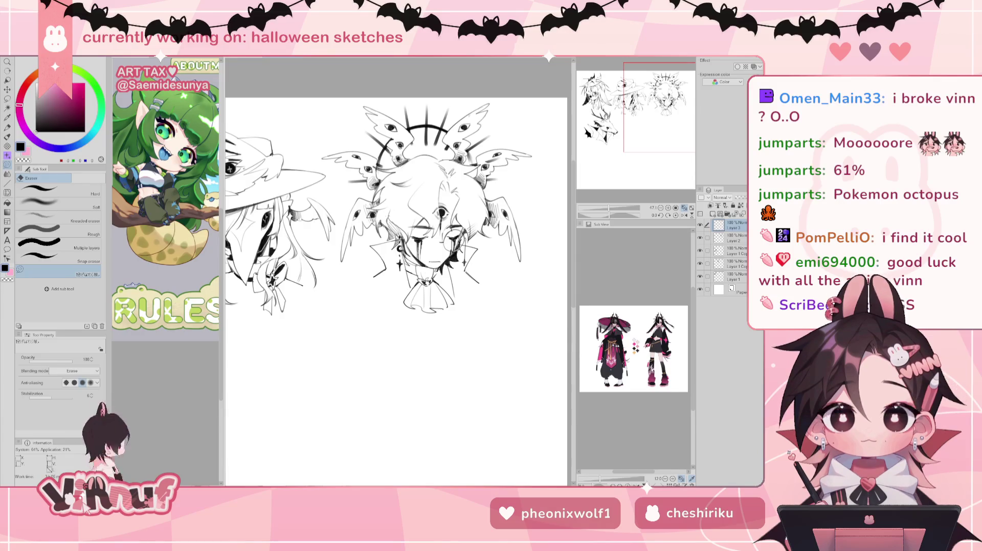
pyautogui.moveTo(397, 292)
pyautogui.mouseDown()
pyautogui.moveTo(386, 294)
pyautogui.moveTo(426, 242)
pyautogui.moveTo(476, 225)
pyautogui.mouseUp()
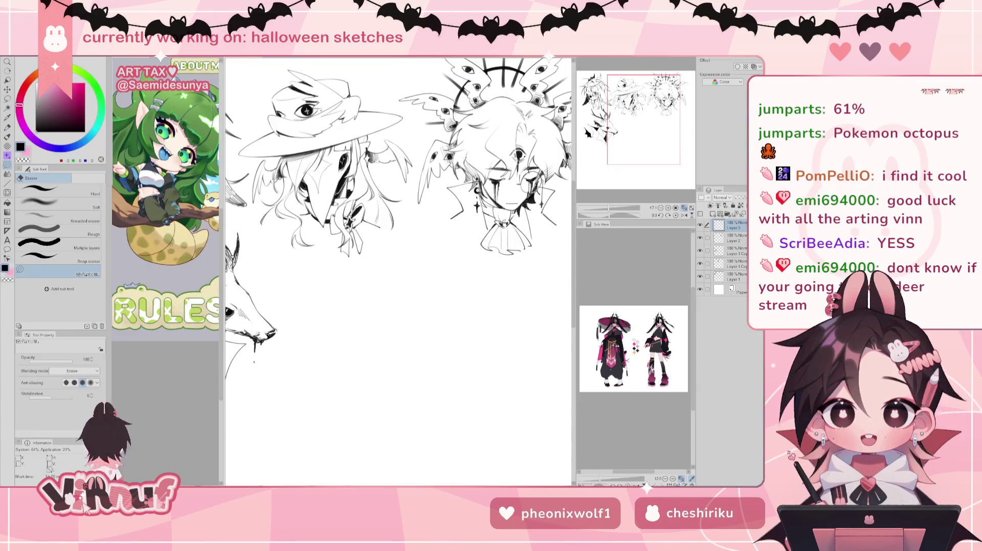
# Pick the pen, zoom out to the whole page, then zoom in on the blank space below the heads
pyautogui.moveTo(358, 307); pyautogui.dragTo(397, 211)
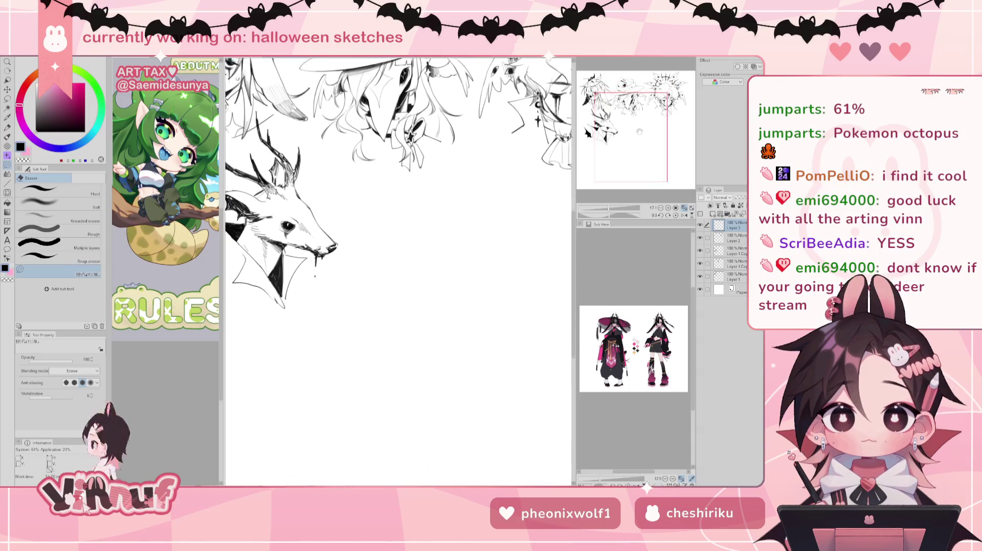
pyautogui.press('b')
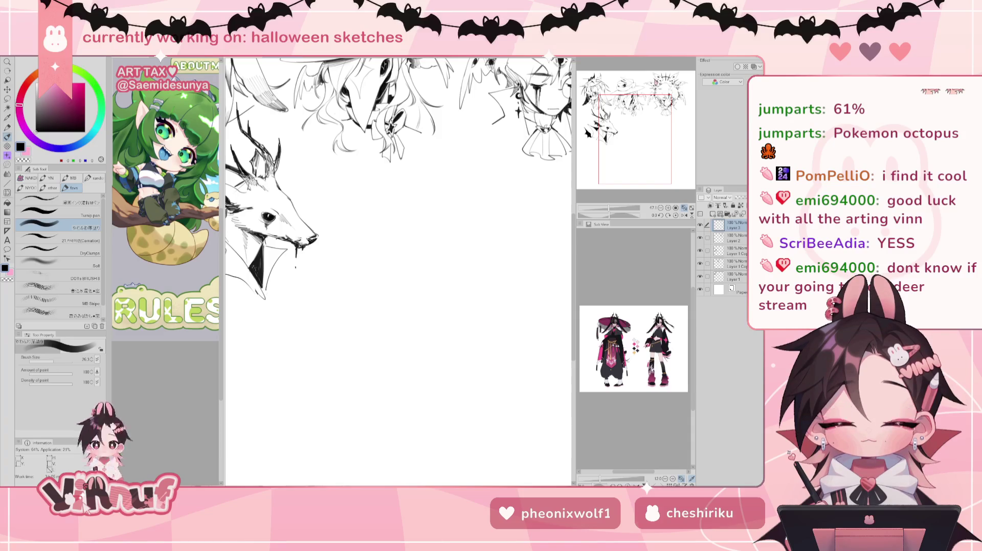
pyautogui.moveTo(634, 121); pyautogui.dragTo(635, 111)
pyautogui.moveTo(608, 208); pyautogui.dragTo(607, 208)
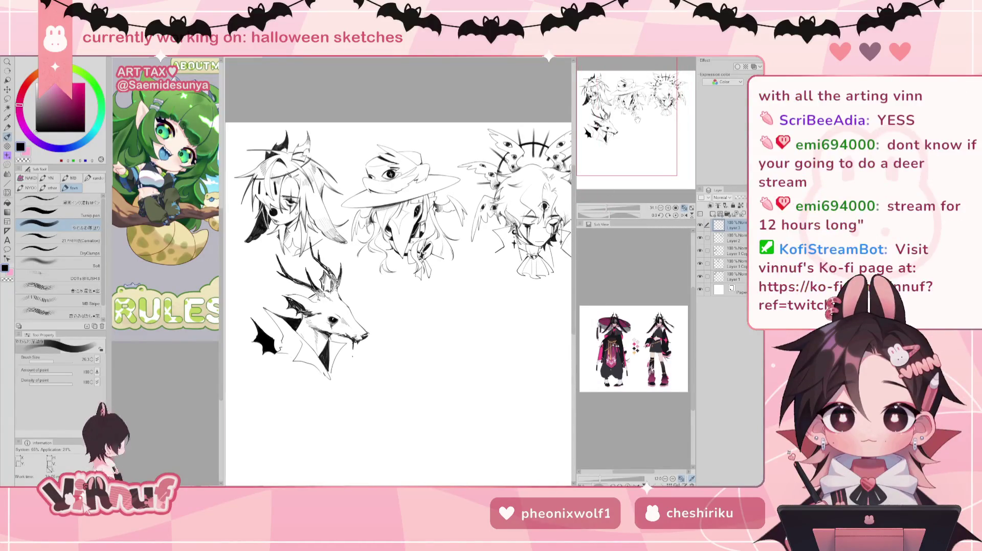
pyautogui.moveTo(634, 122); pyautogui.dragTo(635, 131)
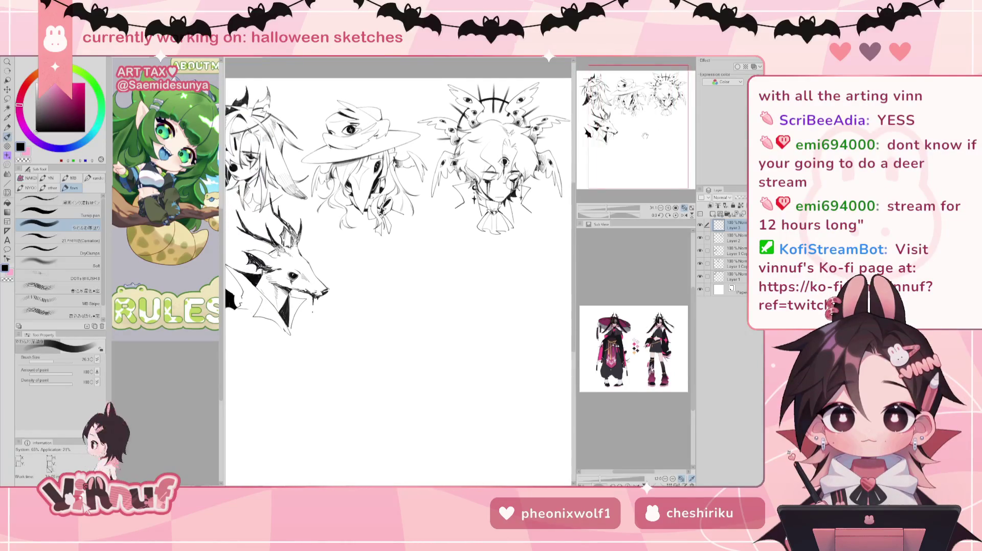
pyautogui.moveTo(607, 209); pyautogui.dragTo(611, 209)
pyautogui.moveTo(638, 133); pyautogui.dragTo(640, 131)
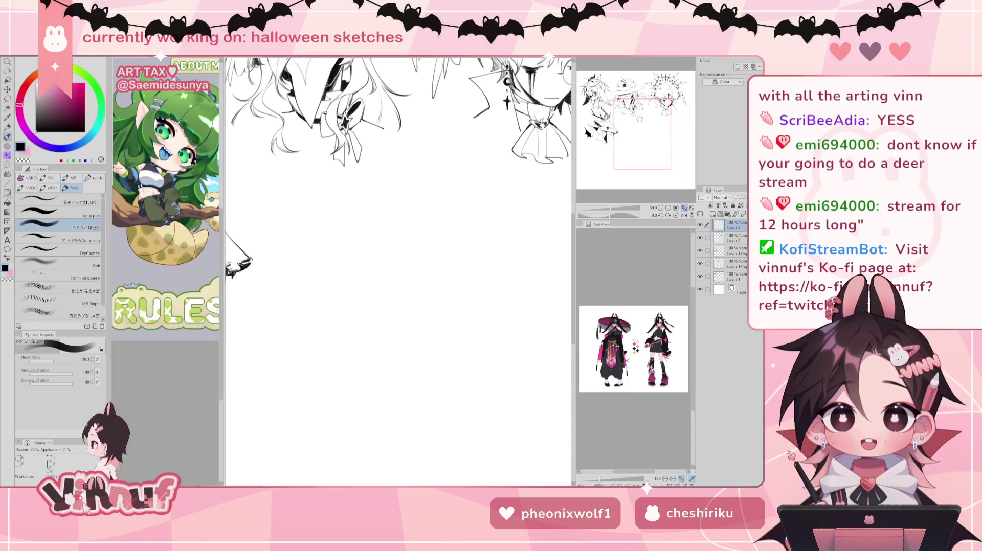
pyautogui.moveTo(645, 122); pyautogui.dragTo(637, 102)
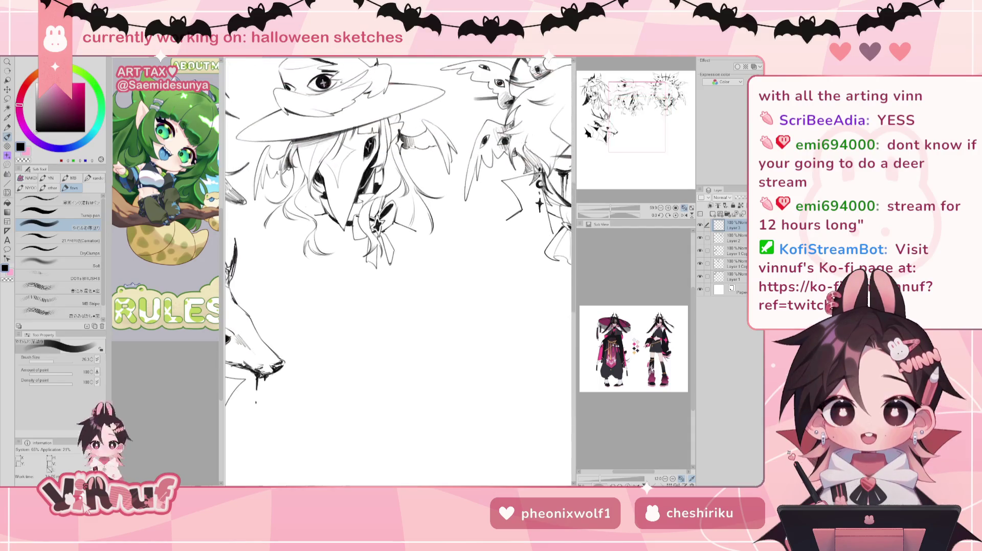
pyautogui.scroll(2, 618, 164)
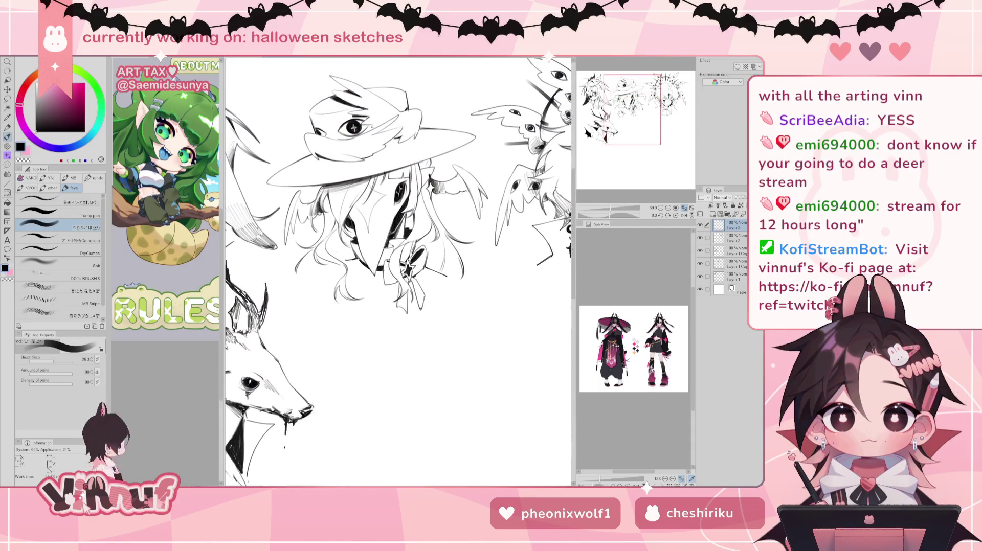
pyautogui.moveTo(618, 164); pyautogui.dragTo(617, 159)
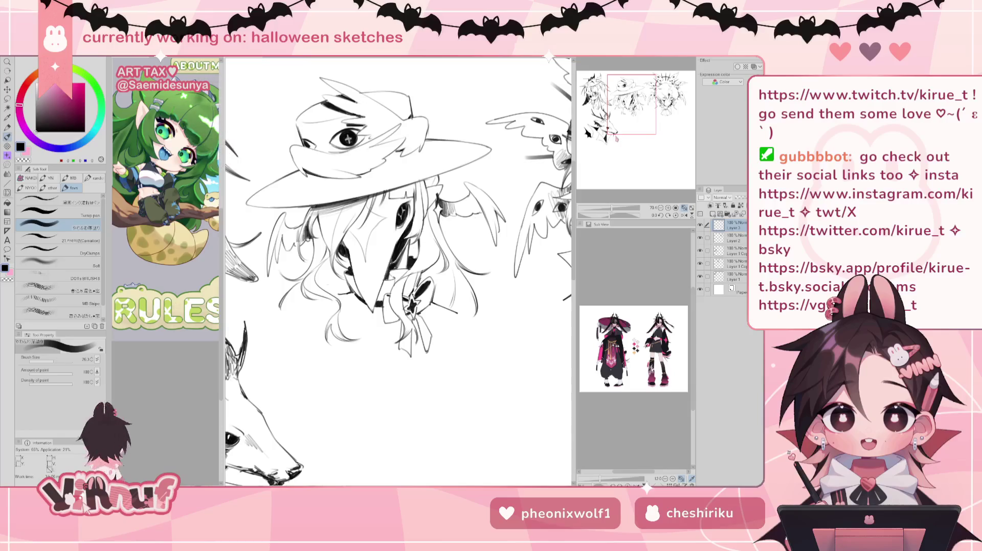
pyautogui.scroll(-3, 623, 124)
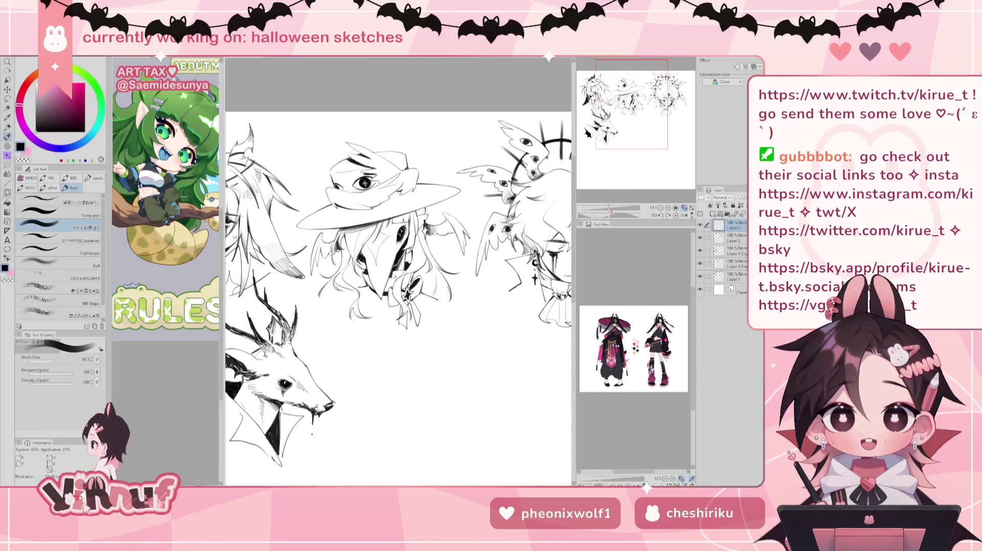
pyautogui.moveTo(623, 124)
pyautogui.mouseDown()
pyautogui.moveTo(634, 145)
pyautogui.moveTo(631, 125)
pyautogui.mouseUp()
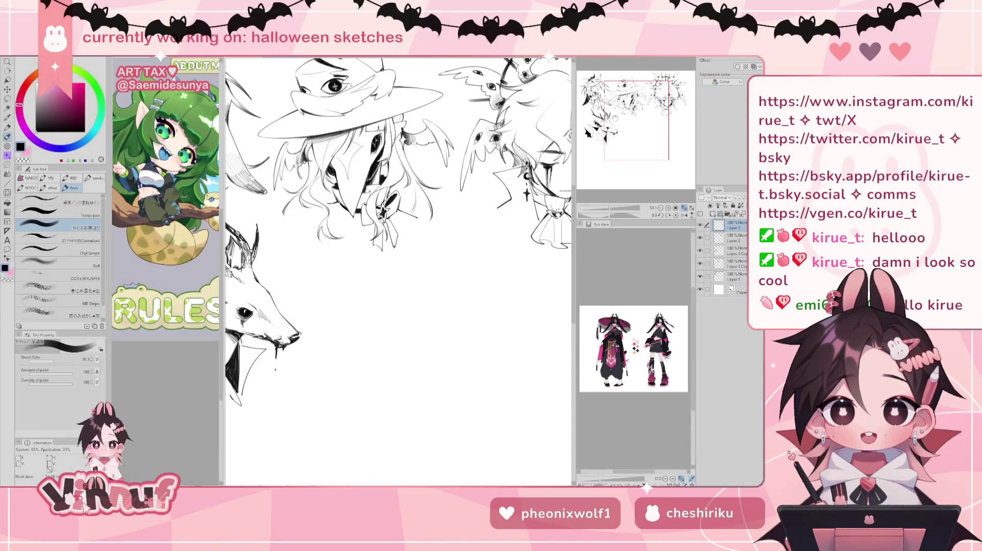
pyautogui.moveTo(625, 128); pyautogui.dragTo(625, 116)
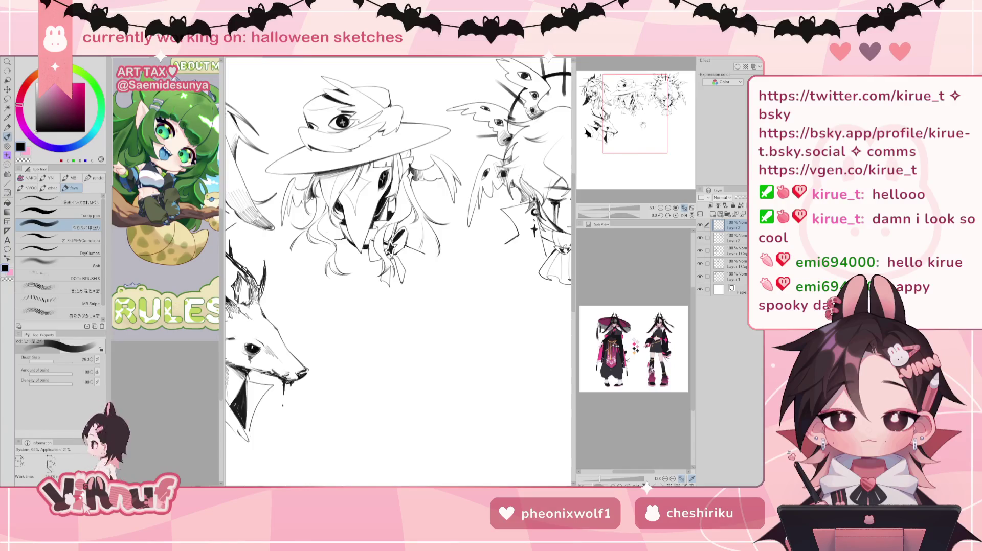
pyautogui.moveTo(639, 125)
pyautogui.mouseDown()
pyautogui.moveTo(654, 144)
pyautogui.moveTo(647, 130)
pyautogui.mouseUp()
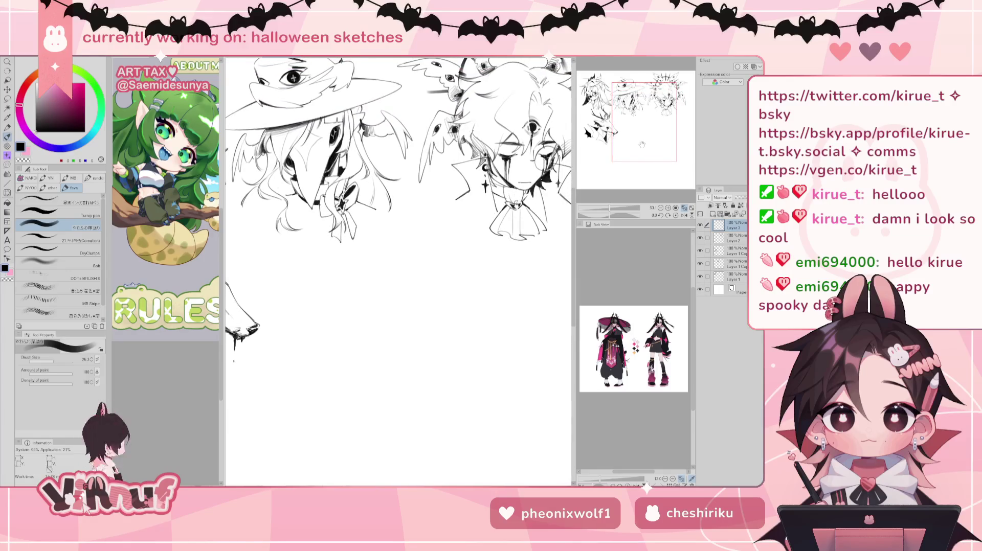
pyautogui.moveTo(641, 146); pyautogui.dragTo(646, 138)
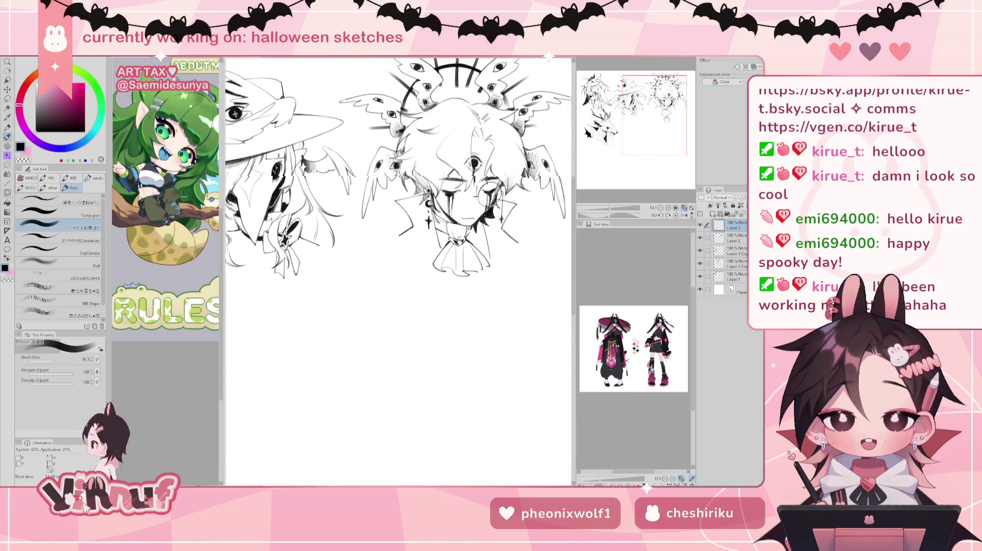
# Delete Layer 3, set the pen's brush size to 8.0, and pan across the witch and halo heads
pyautogui.hotkey('ctrl', 'e')
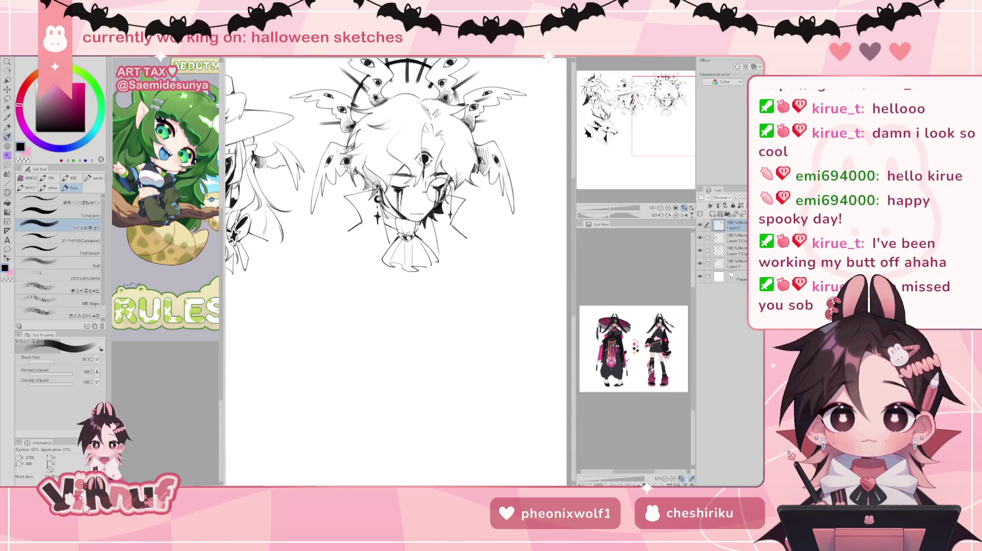
pyautogui.click(48, 361)
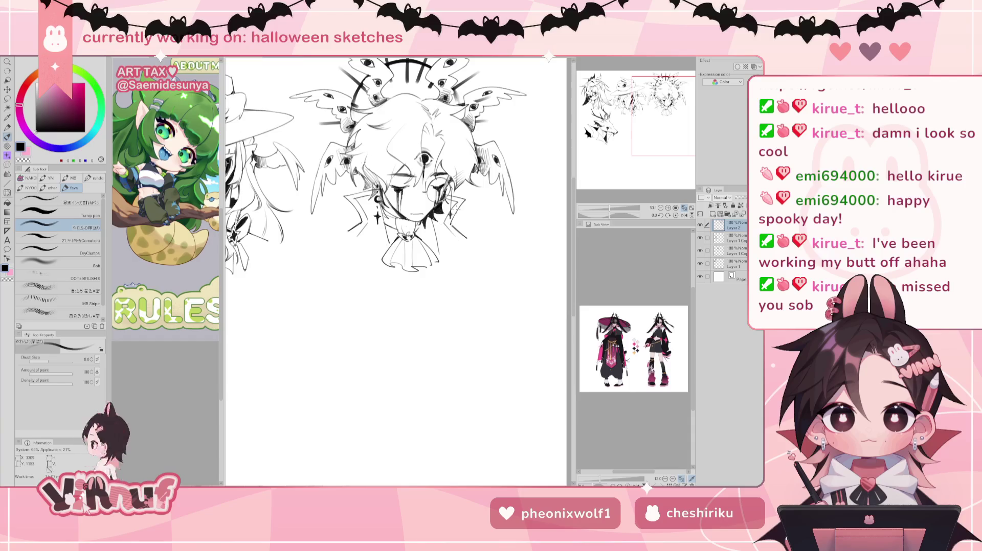
pyautogui.moveTo(307, 307); pyautogui.dragTo(360, 293)
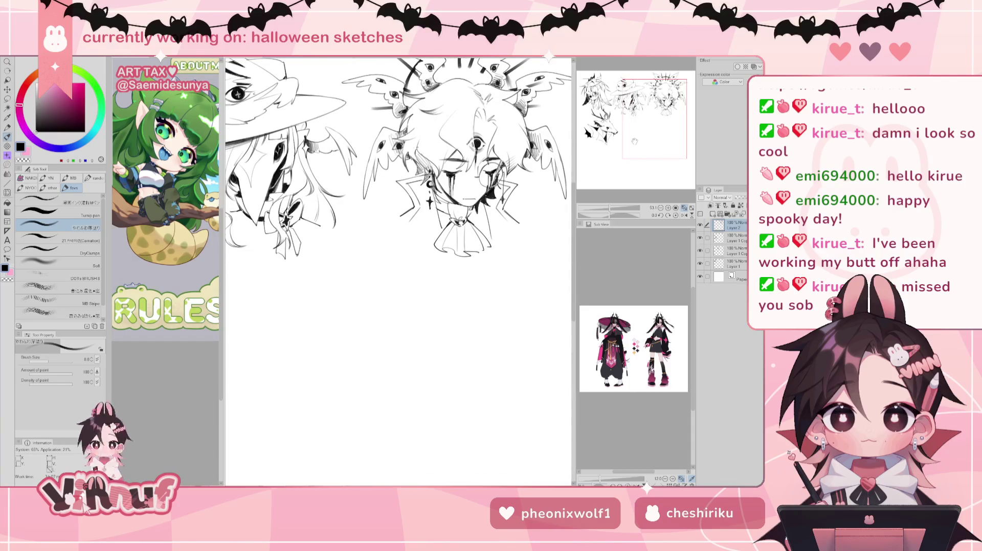
pyautogui.moveTo(633, 141); pyautogui.dragTo(634, 136)
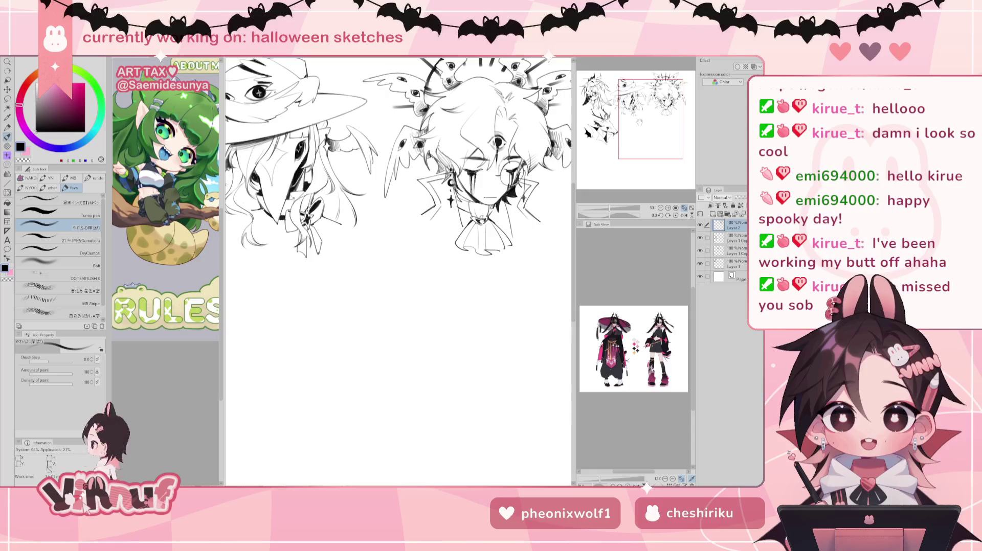
pyautogui.moveTo(633, 129); pyautogui.dragTo(636, 126)
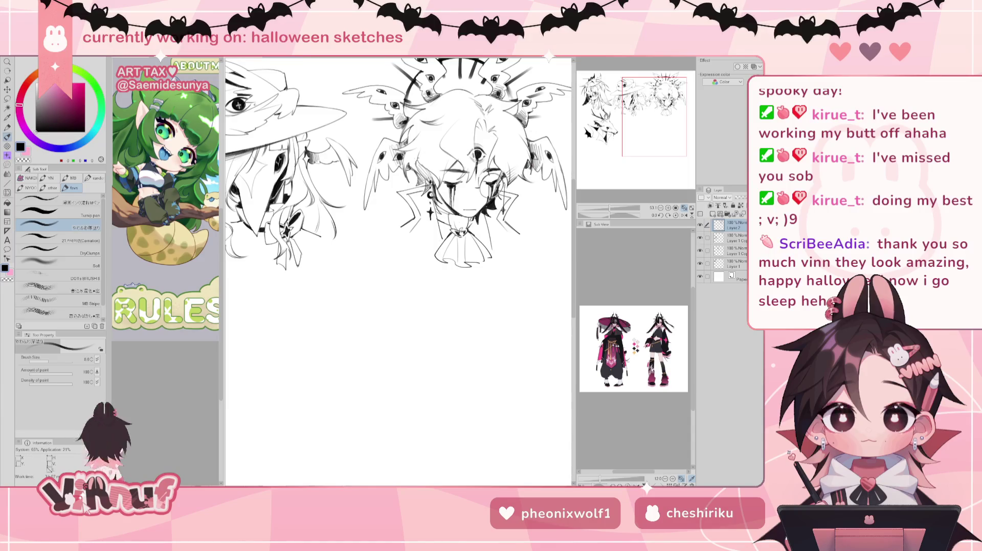
pyautogui.press('e')
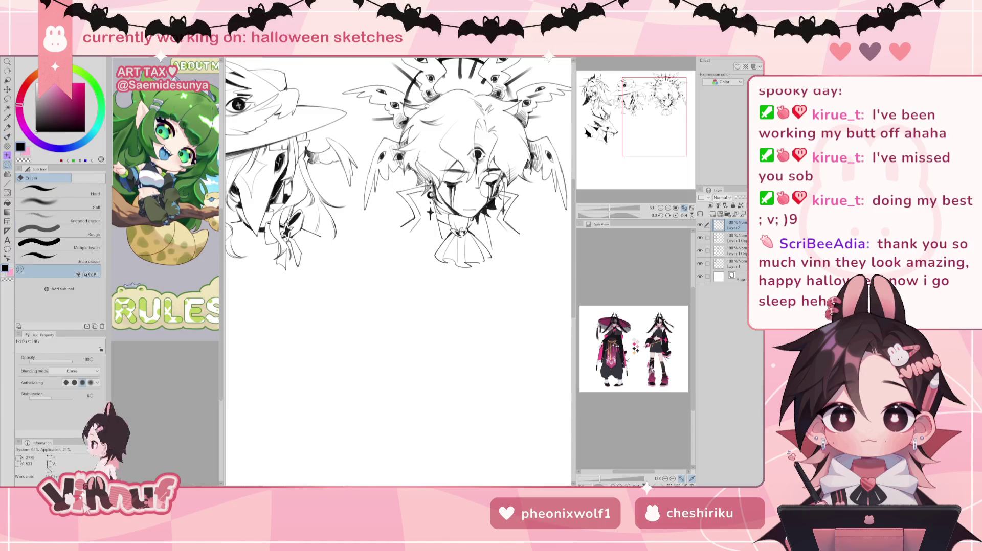
pyautogui.press('b')
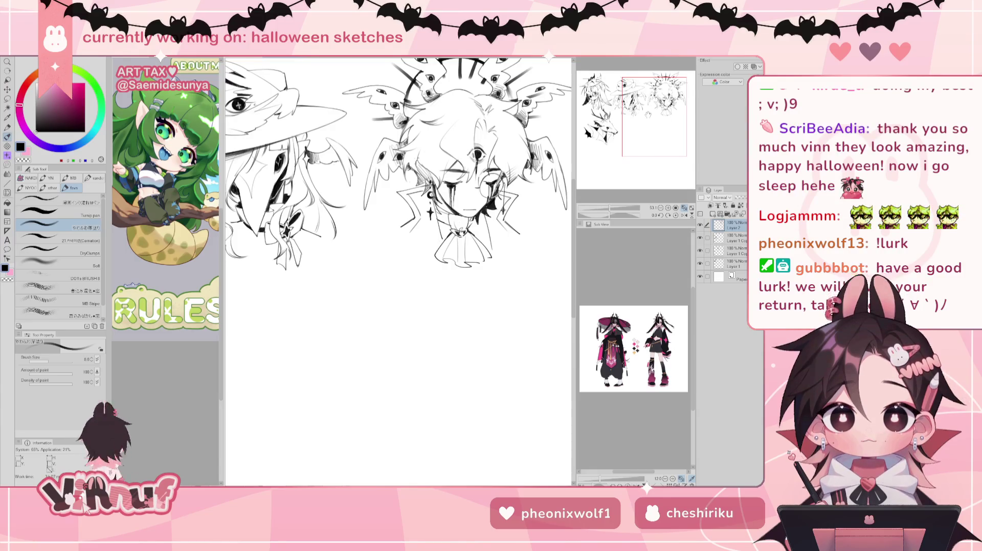
pyautogui.scroll(1, 398, 184)
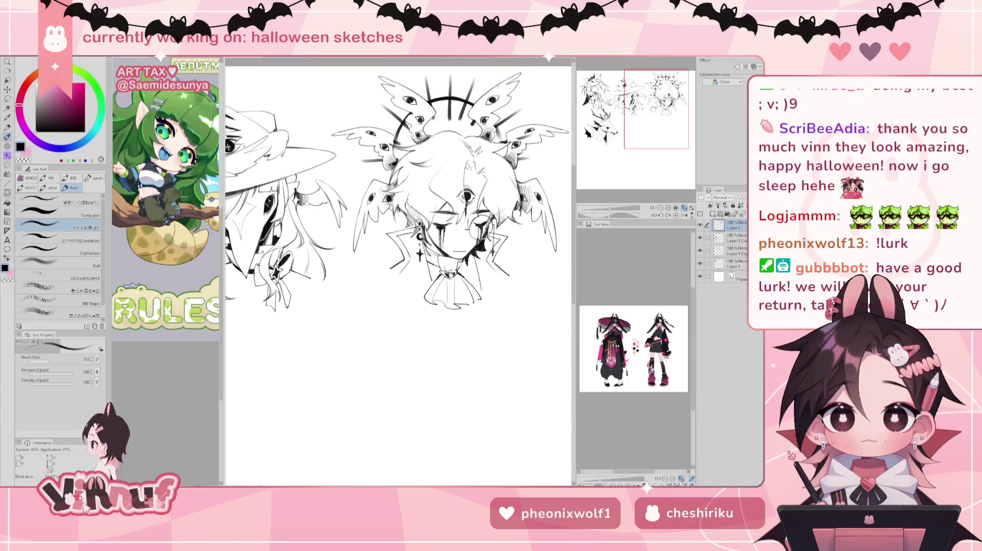
# Ink a short stroke on the winged head's hair, then pan to show the deer head
pyautogui.moveTo(399, 230); pyautogui.dragTo(343, 242)
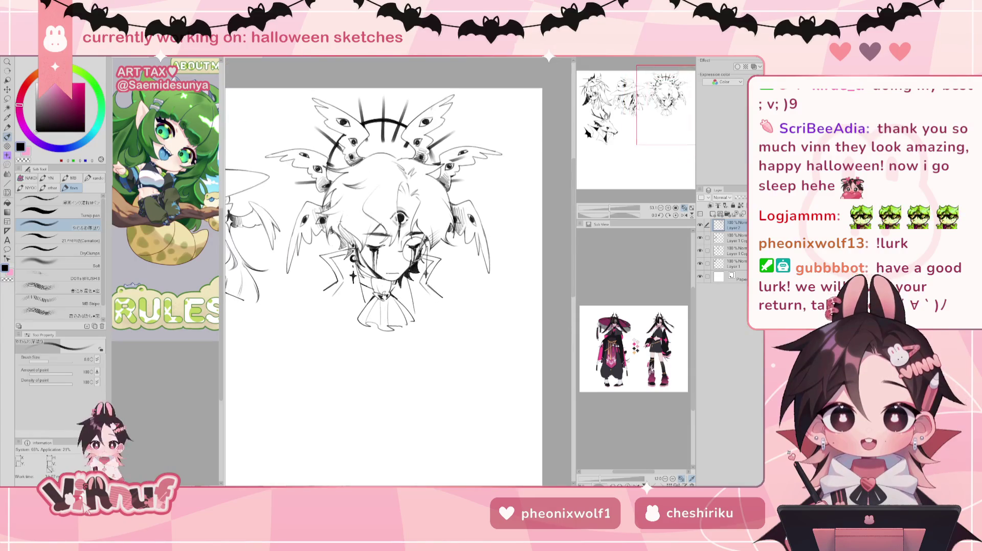
pyautogui.scroll(2, 388, 230)
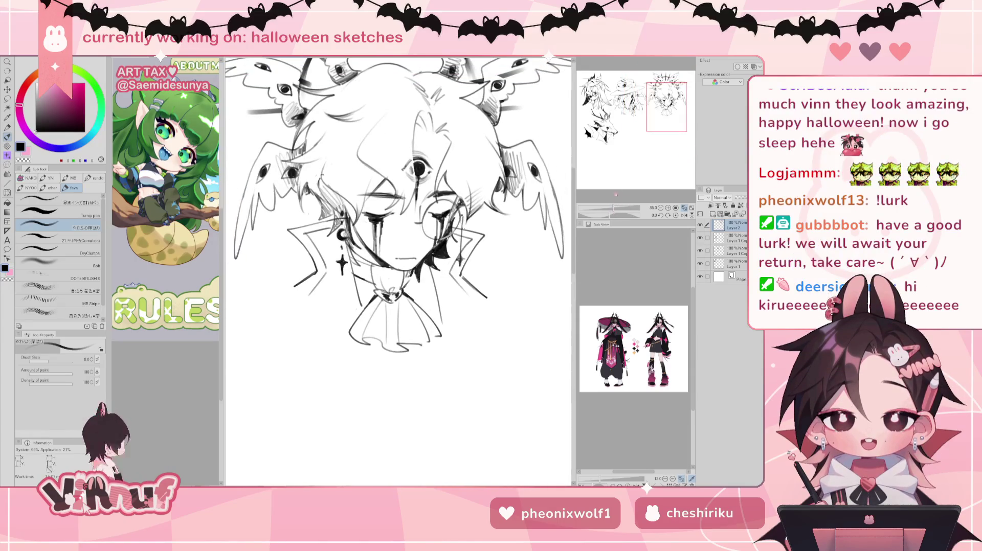
pyautogui.scroll(-2, 393, 230)
pyautogui.moveTo(394, 230); pyautogui.dragTo(455, 205)
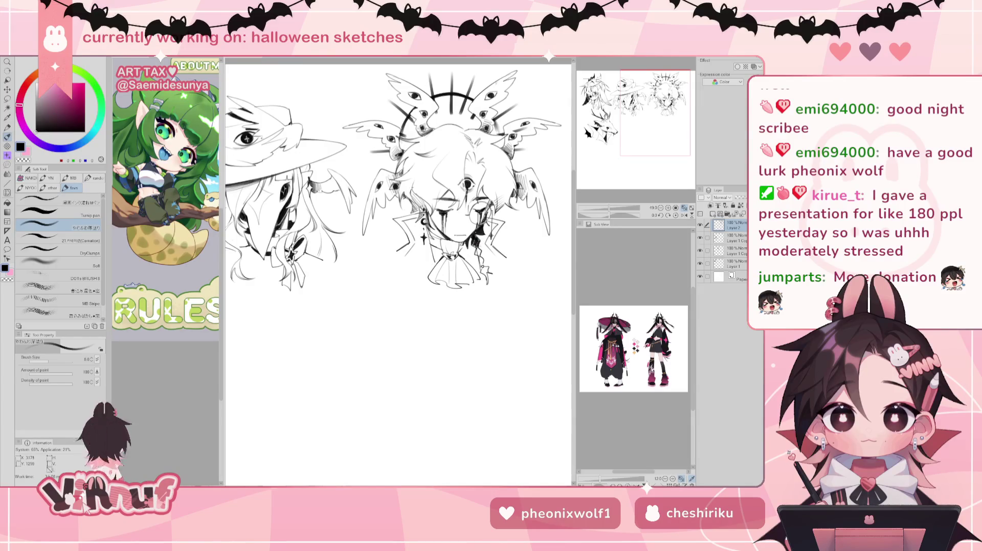
pyautogui.moveTo(476, 246); pyautogui.dragTo(479, 259)
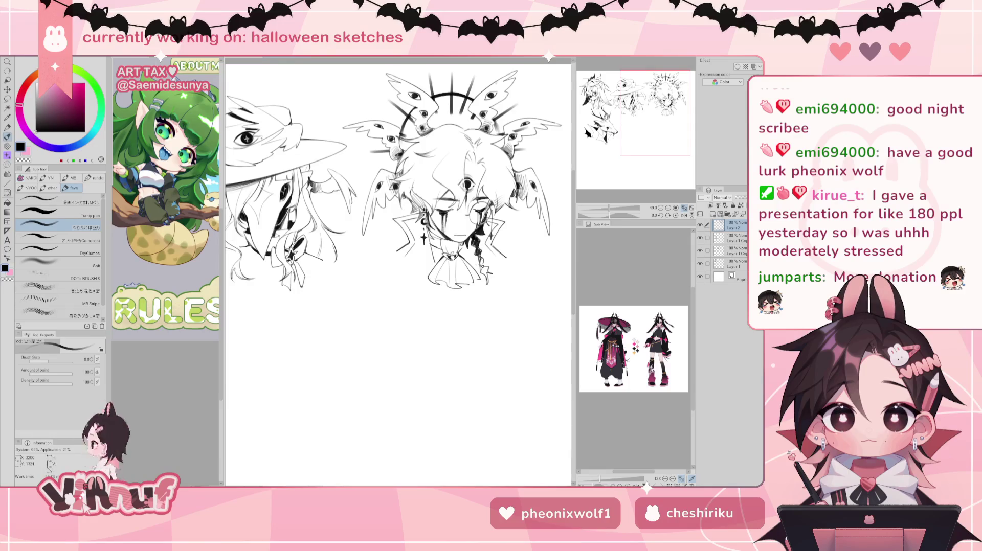
pyautogui.moveTo(673, 119); pyautogui.dragTo(646, 120)
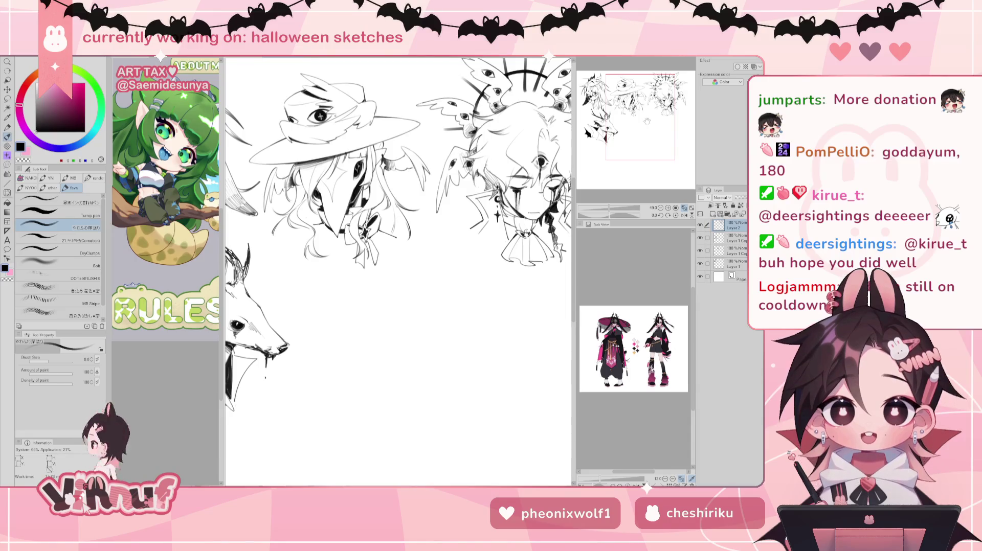
# Pan to the empty canvas below the heads, toggle the top layer's visibility, and add a new raster layer
pyautogui.moveTo(639, 121); pyautogui.dragTo(637, 138)
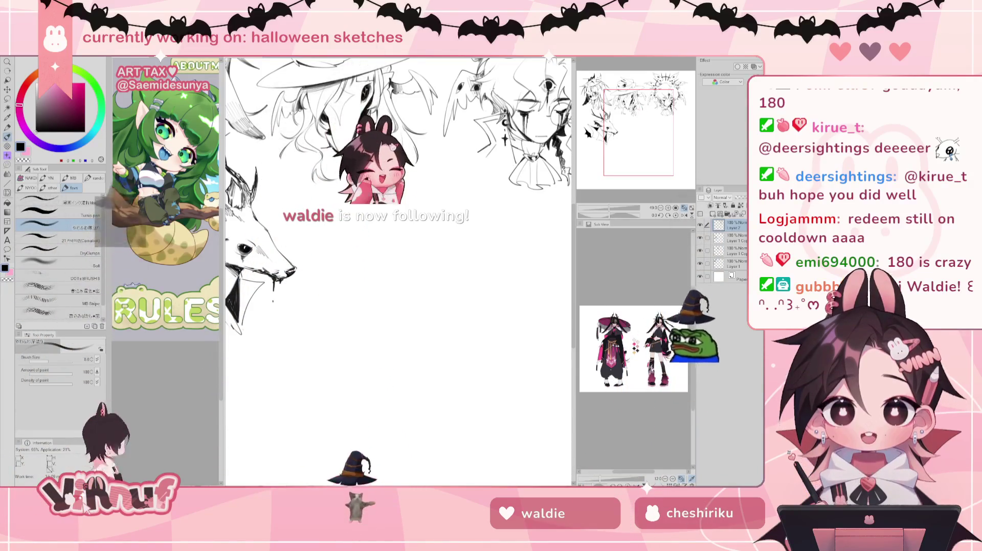
pyautogui.moveTo(643, 131); pyautogui.dragTo(645, 134)
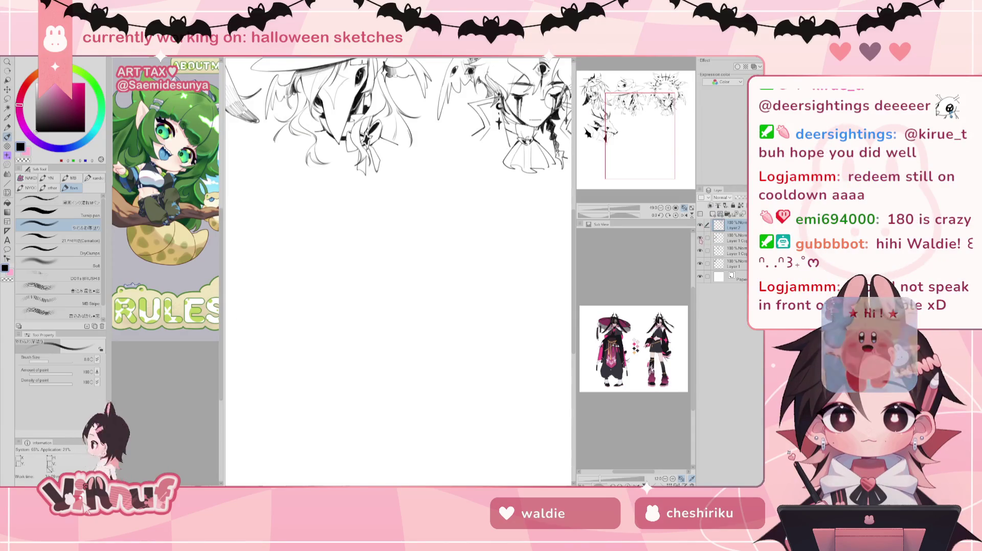
pyautogui.click(700, 225)
pyautogui.click(700, 225)
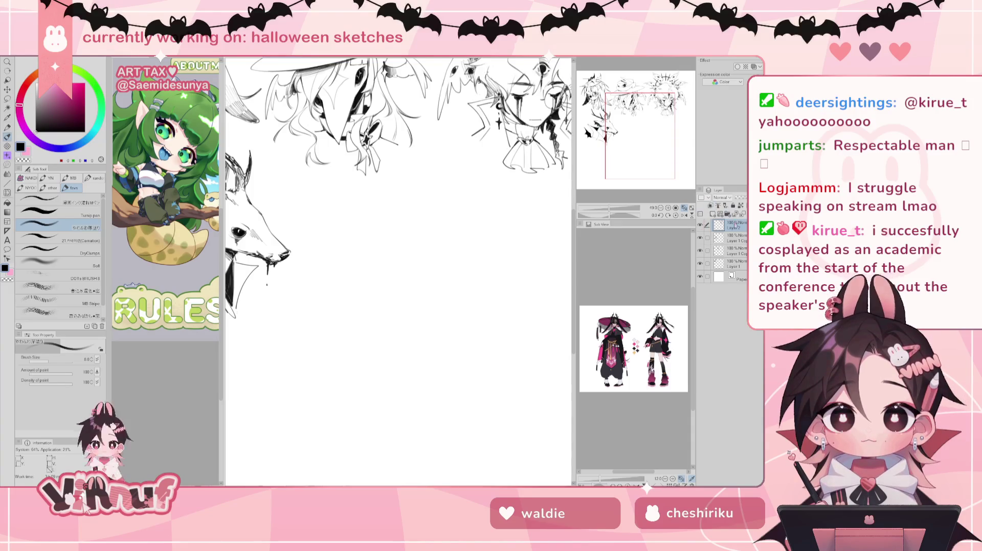
pyautogui.click(712, 214)
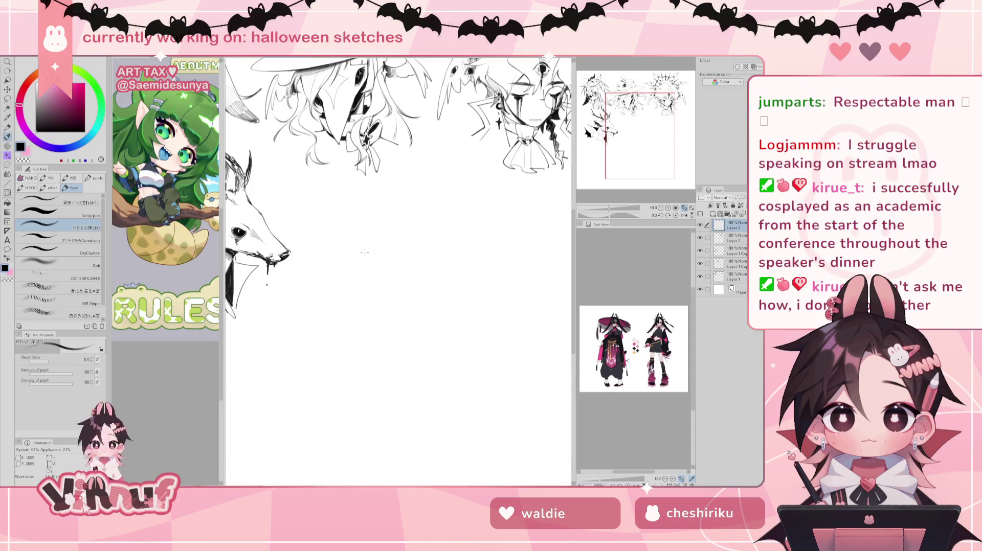
# Sketch an oval head outline next to the deer head, retracing its top-right edge
pyautogui.moveTo(351, 225)
pyautogui.mouseDown()
pyautogui.moveTo(371, 275)
pyautogui.moveTo(393, 189)
pyautogui.moveTo(416, 266)
pyautogui.mouseUp()
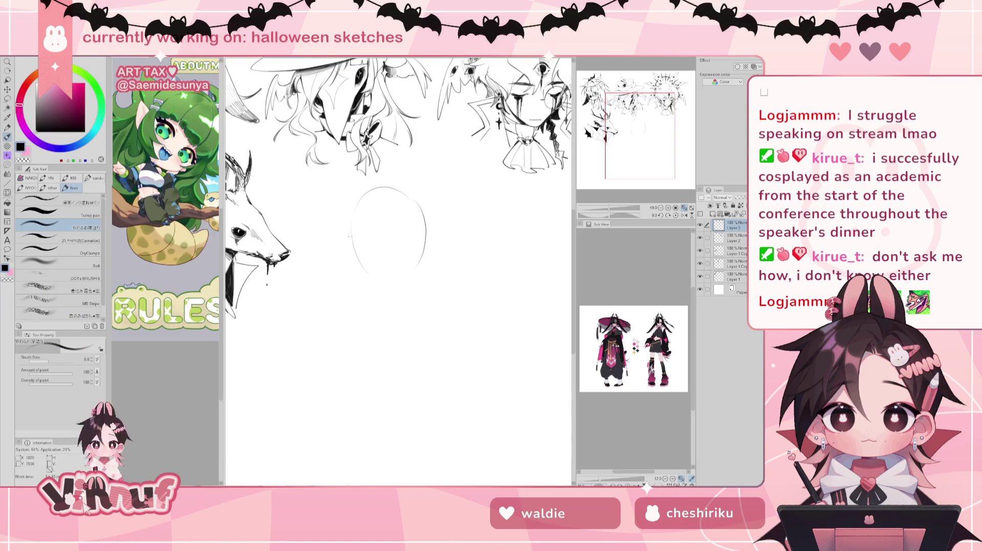
pyautogui.moveTo(354, 245); pyautogui.dragTo(380, 282)
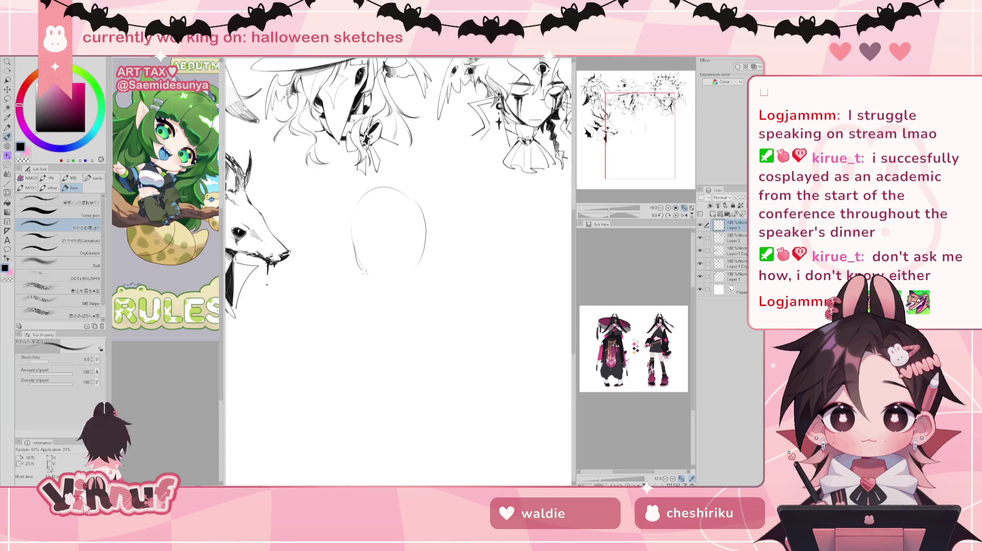
pyautogui.moveTo(390, 285); pyautogui.dragTo(410, 267)
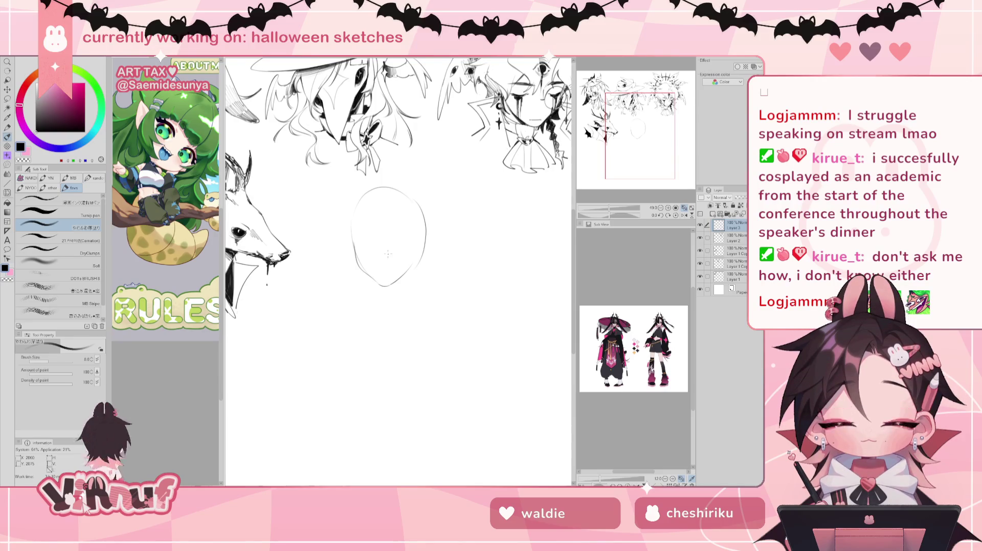
pyautogui.press('e')
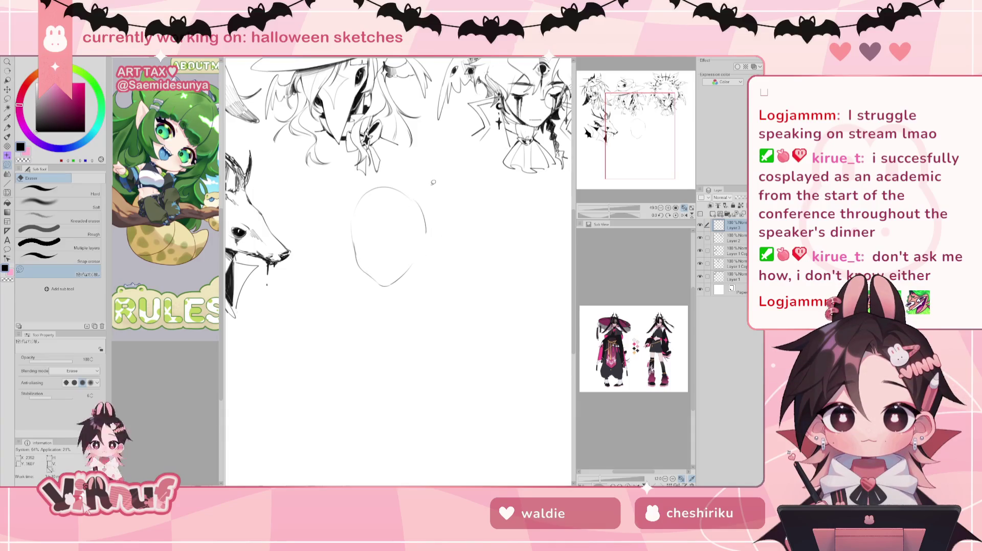
pyautogui.press('p')
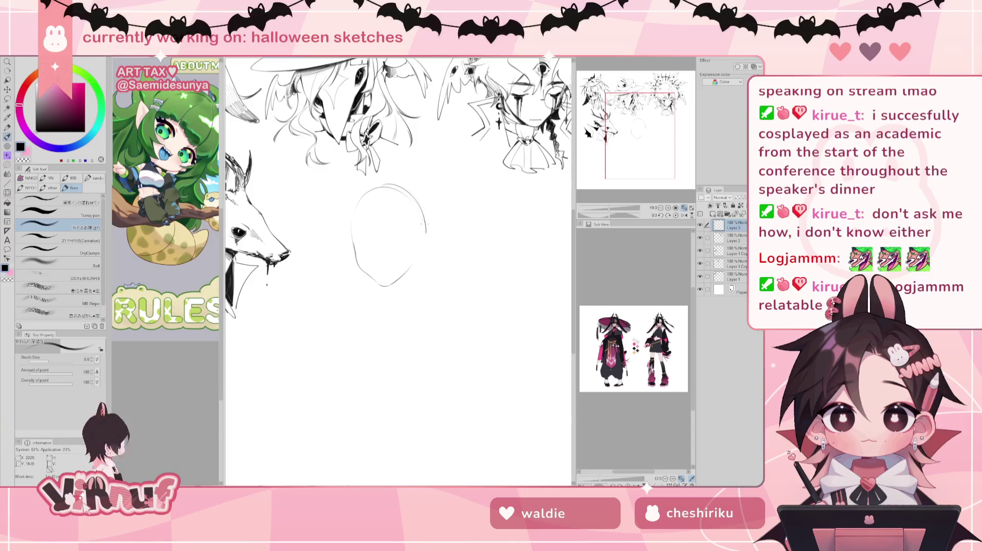
pyautogui.moveTo(381, 190)
pyautogui.mouseDown()
pyautogui.moveTo(420, 205)
pyautogui.moveTo(417, 257)
pyautogui.mouseUp()
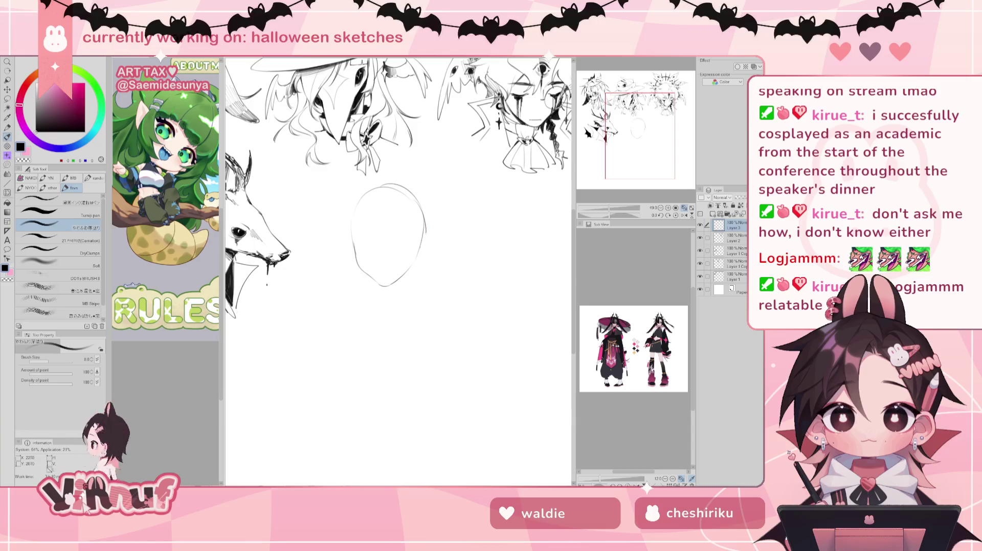
pyautogui.press('e')
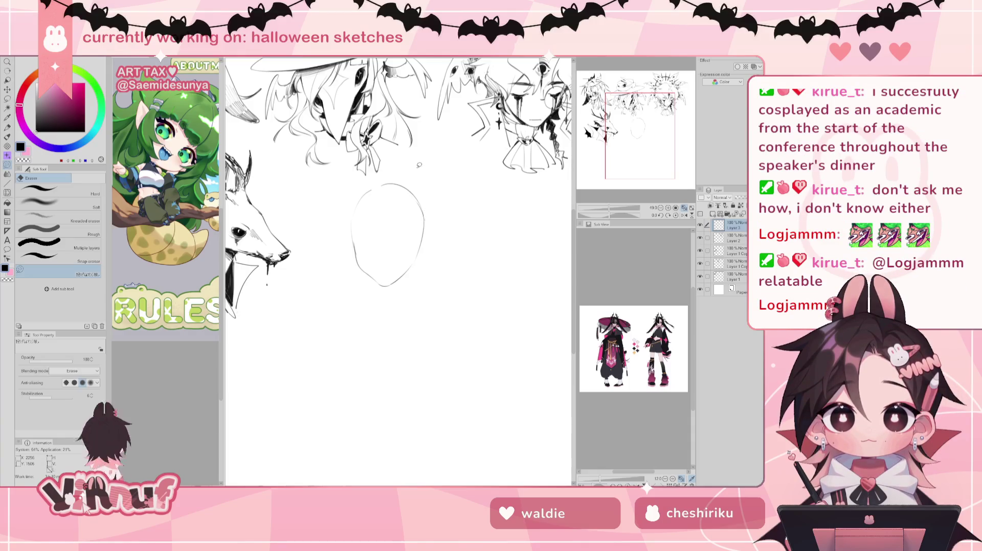
pyautogui.press('b')
# Redraw the oval's left edge, erase a stray mark, and draw closed-eye lines
pyautogui.moveTo(352, 210); pyautogui.dragTo(351, 241)
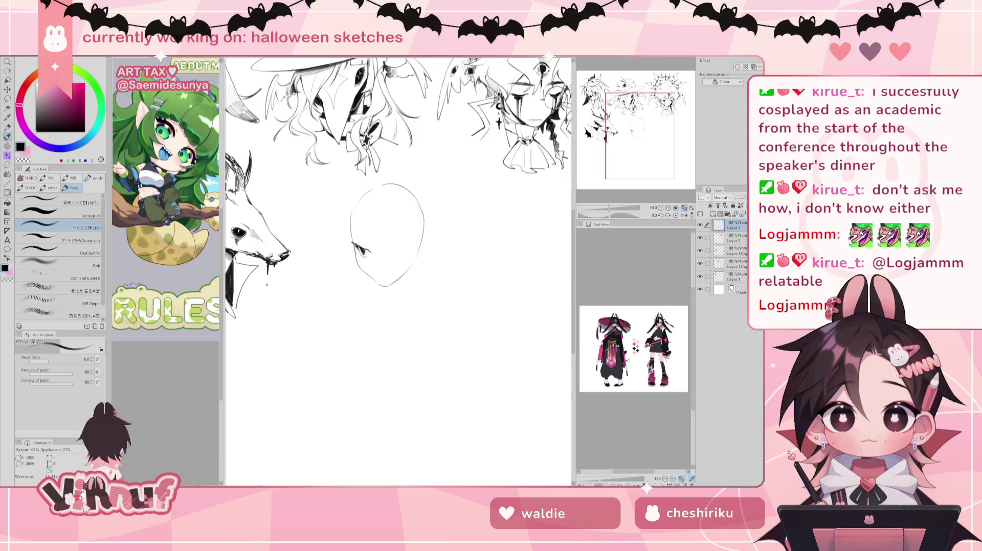
pyautogui.press('e')
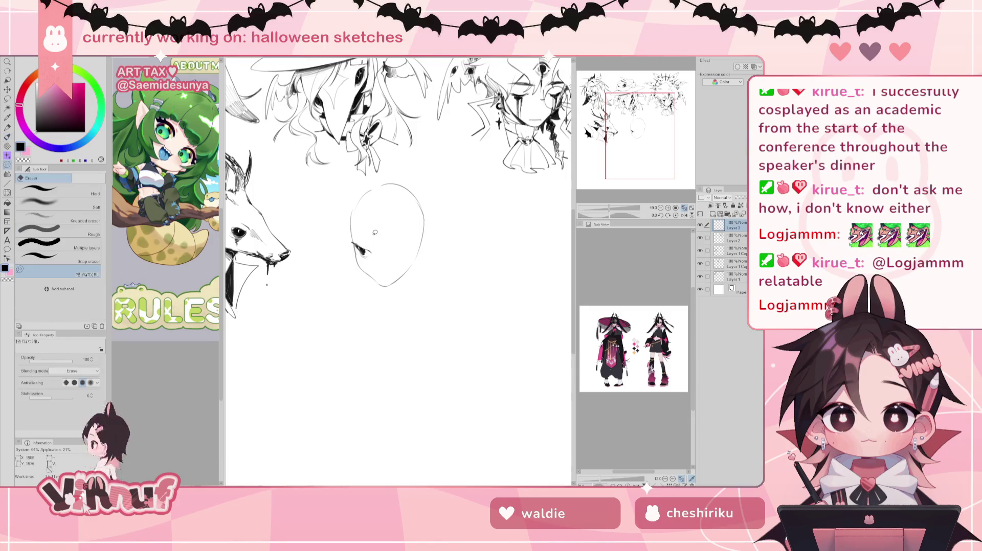
pyautogui.moveTo(360, 249); pyautogui.dragTo(369, 255)
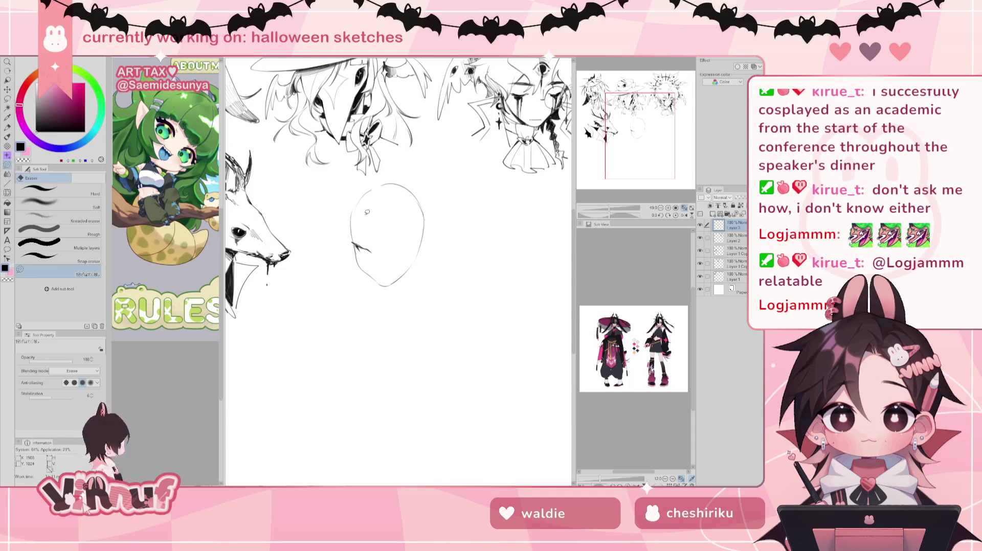
pyautogui.press('b')
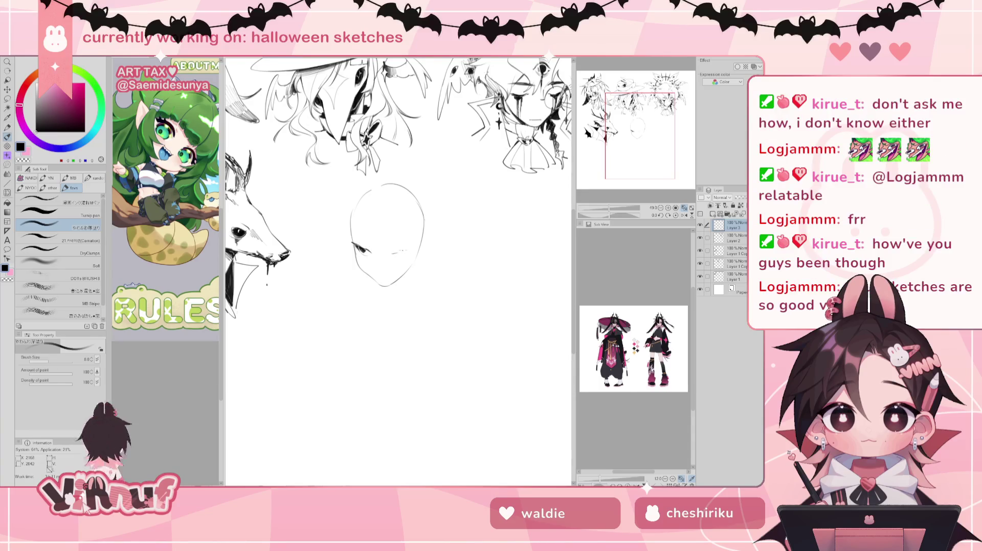
pyautogui.moveTo(393, 253); pyautogui.dragTo(409, 251)
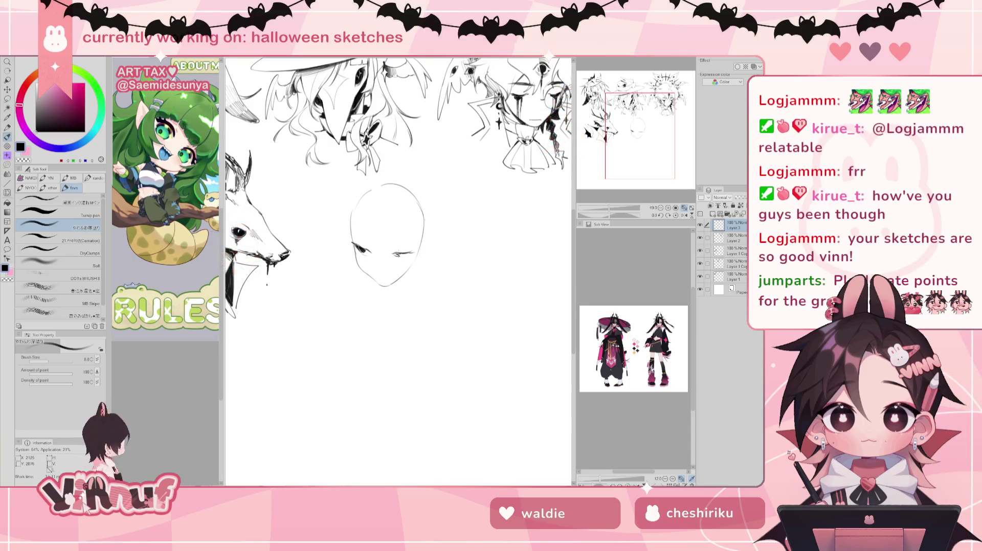
pyautogui.moveTo(398, 255); pyautogui.dragTo(405, 254)
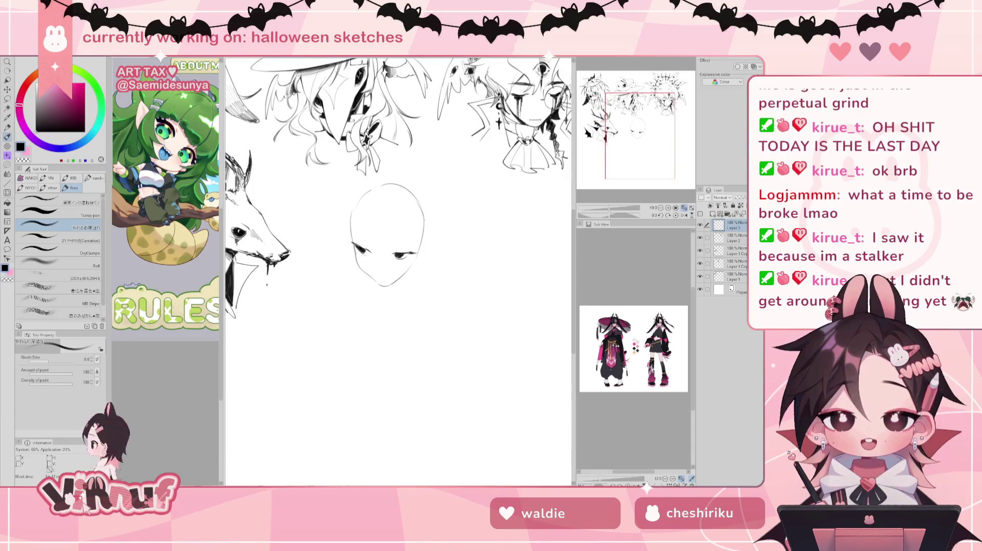
# Switch over to the finished 'THANK YOU!' illustration canvas
pyautogui.hotkey('ctrl', 'Tab')
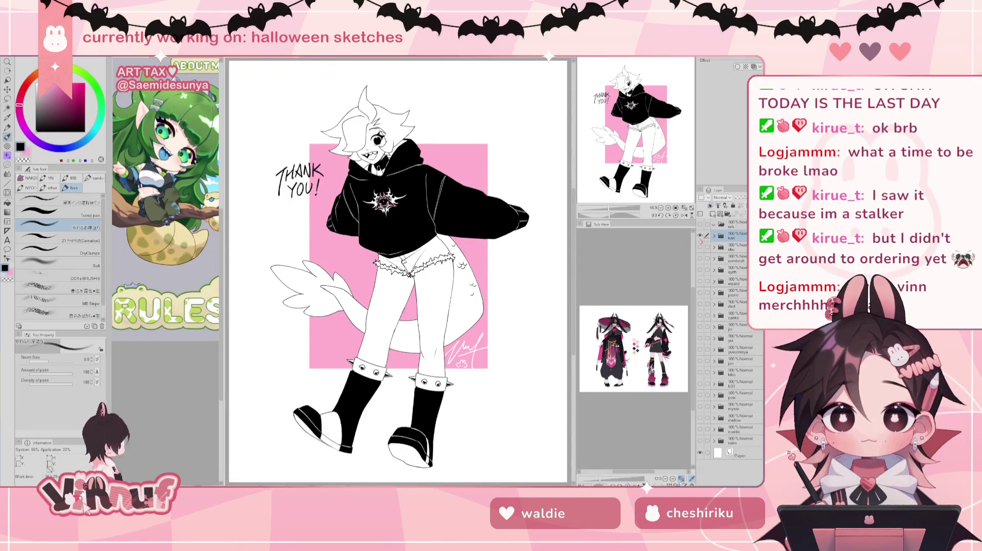
# Switch to another illustration and cycle its character drawings: synth, cat-eared pierre, sitting cahks
pyautogui.hotkey('ctrl', 'Tab')
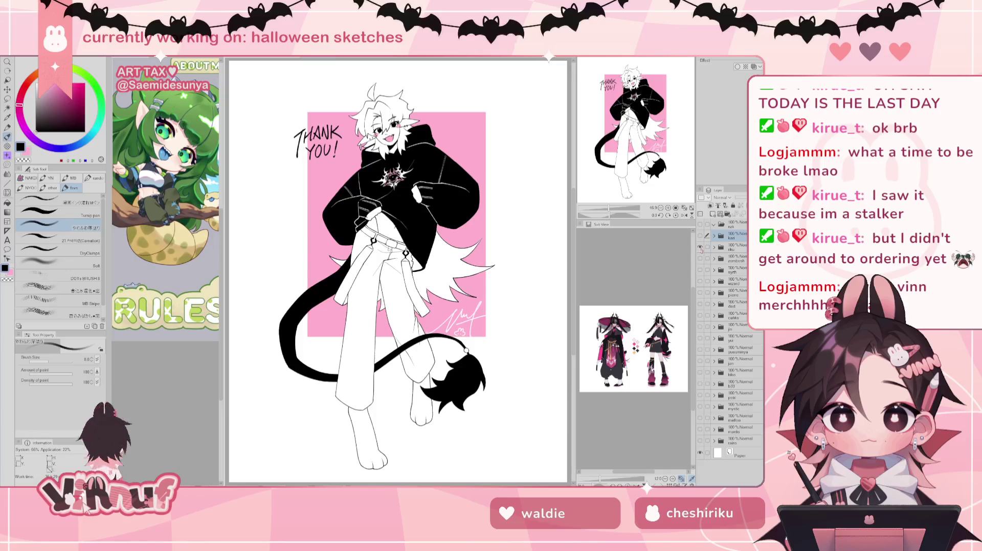
pyautogui.click(700, 247)
pyautogui.click(700, 258)
pyautogui.click(701, 258)
pyautogui.click(700, 270)
pyautogui.click(701, 270)
pyautogui.click(700, 281)
pyautogui.click(700, 282)
pyautogui.click(700, 293)
pyautogui.click(700, 293)
pyautogui.click(700, 304)
pyautogui.click(700, 304)
pyautogui.click(700, 315)
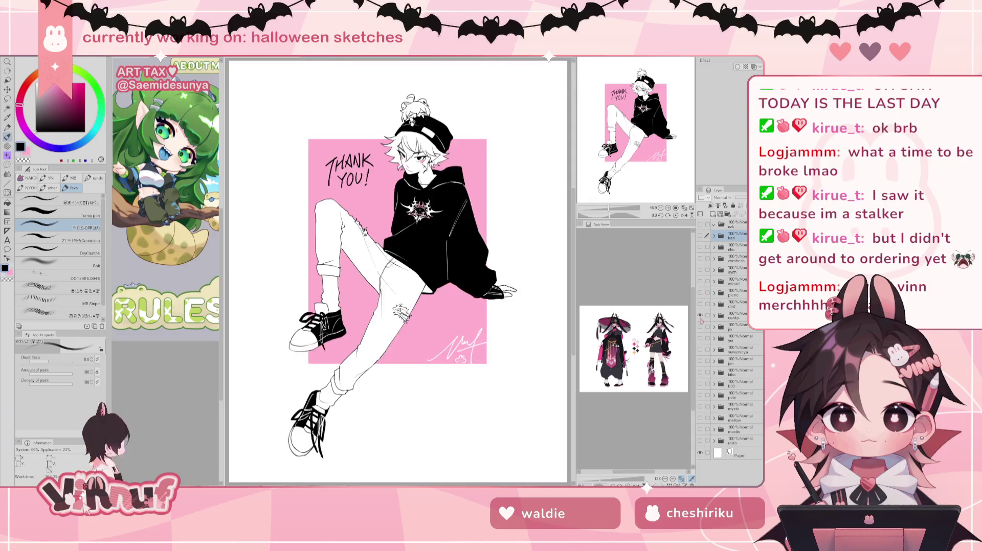
pyautogui.click(700, 317)
pyautogui.click(701, 327)
pyautogui.click(701, 328)
pyautogui.click(701, 328)
# Keep toggling character drawings through the skirt-girl to the winged hoodie drawing
pyautogui.click(700, 328)
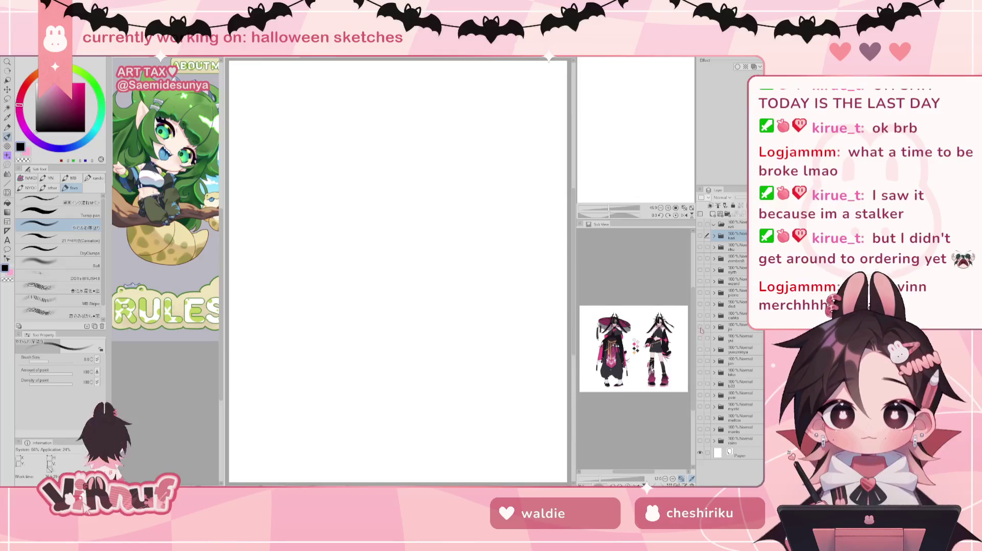
pyautogui.click(701, 328)
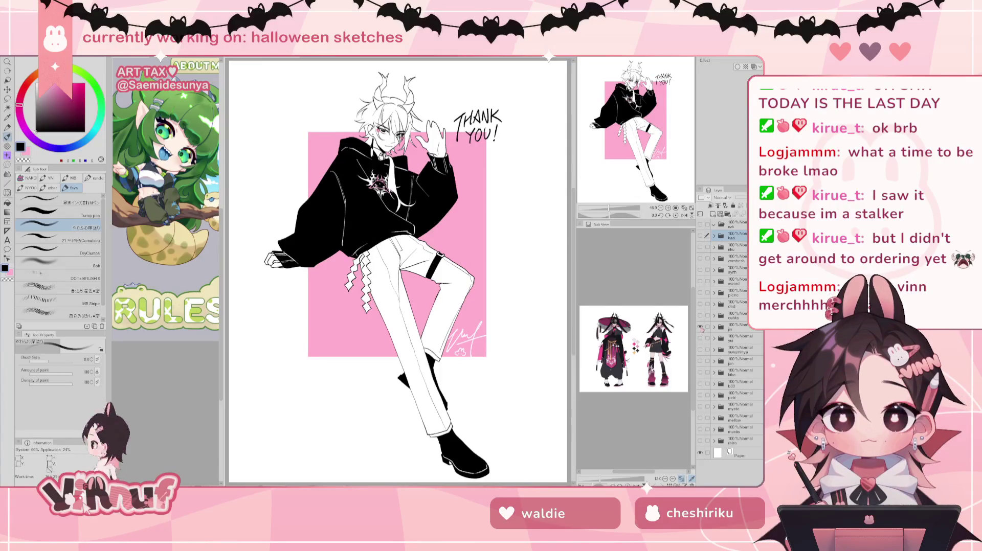
pyautogui.click(701, 327)
pyautogui.click(701, 339)
pyautogui.click(700, 339)
pyautogui.click(701, 361)
pyautogui.click(701, 360)
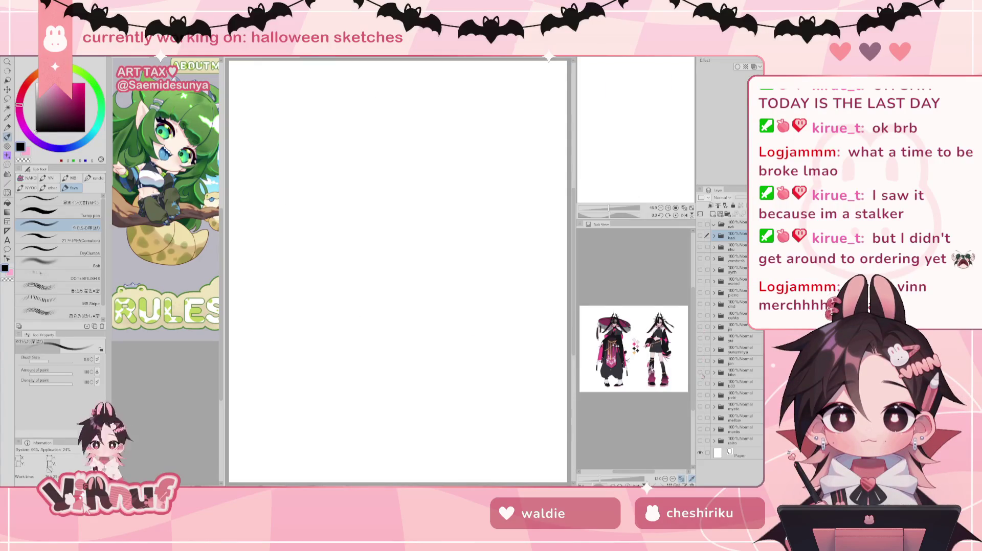
pyautogui.click(701, 383)
pyautogui.click(700, 383)
pyautogui.click(701, 395)
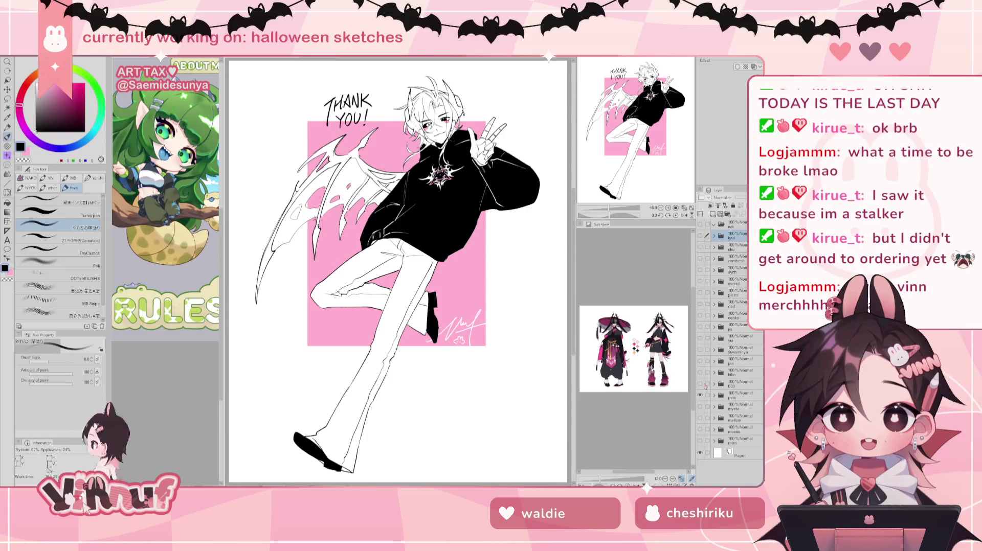
# Toggle the winged hoodie drawing off and on, then return to the Halloween sketches canvas
pyautogui.click(701, 395)
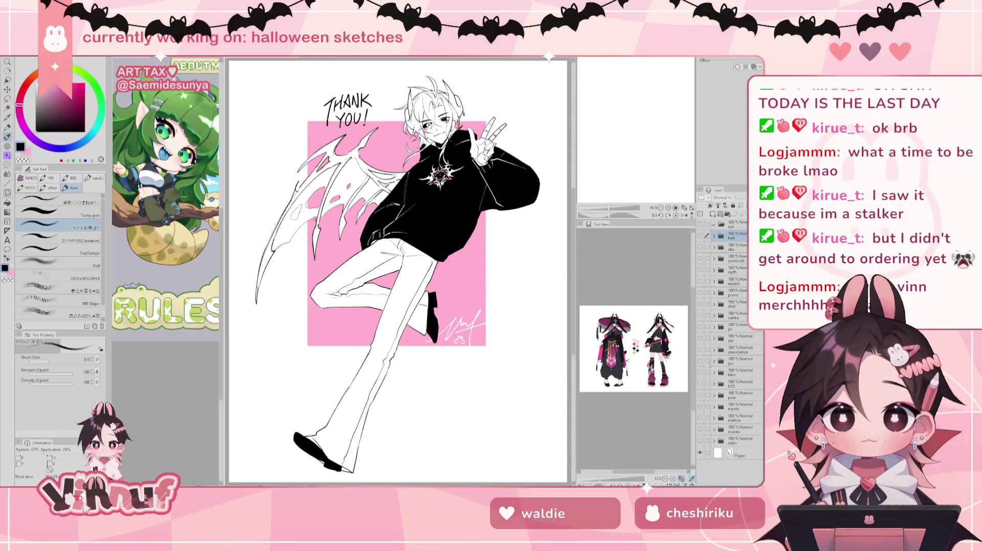
pyautogui.click(701, 237)
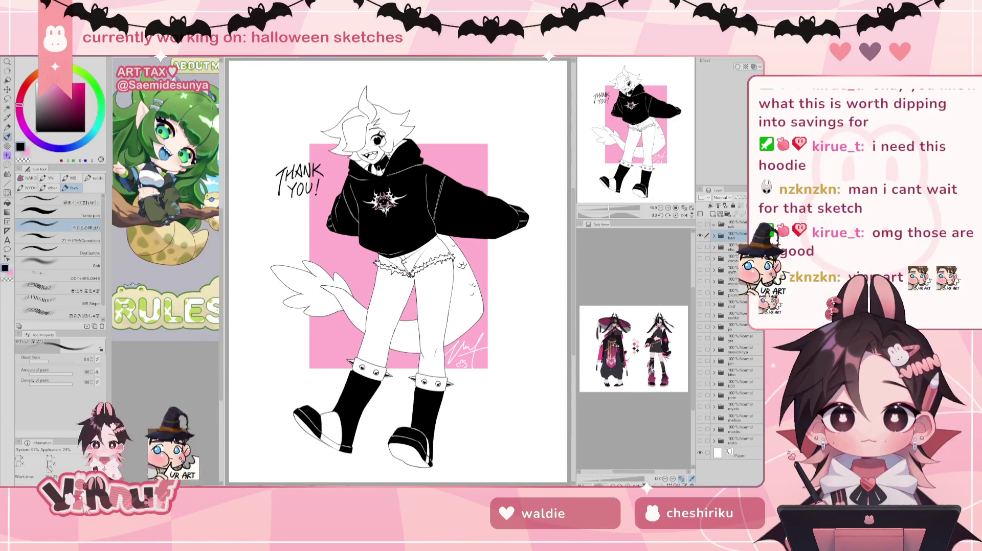
pyautogui.click(700, 235)
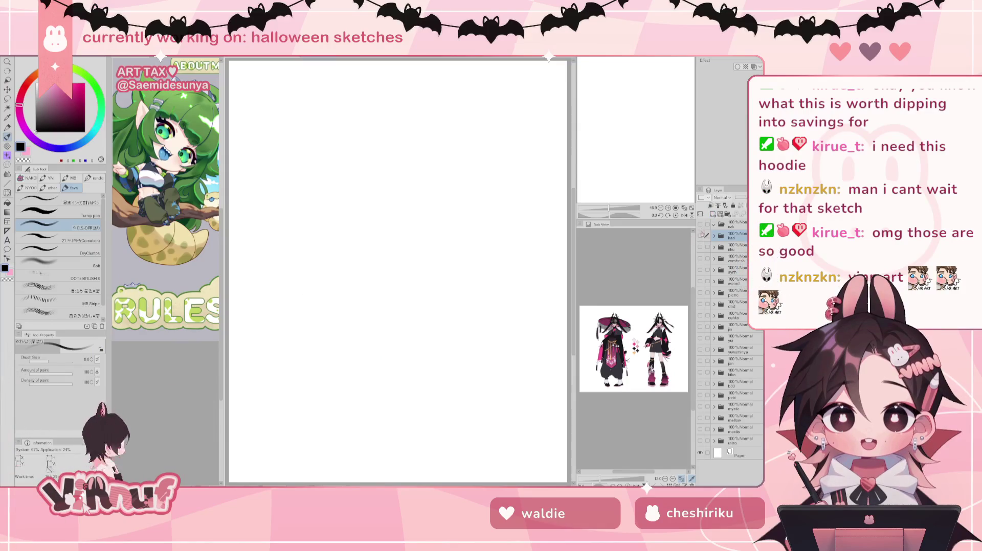
pyautogui.click(700, 235)
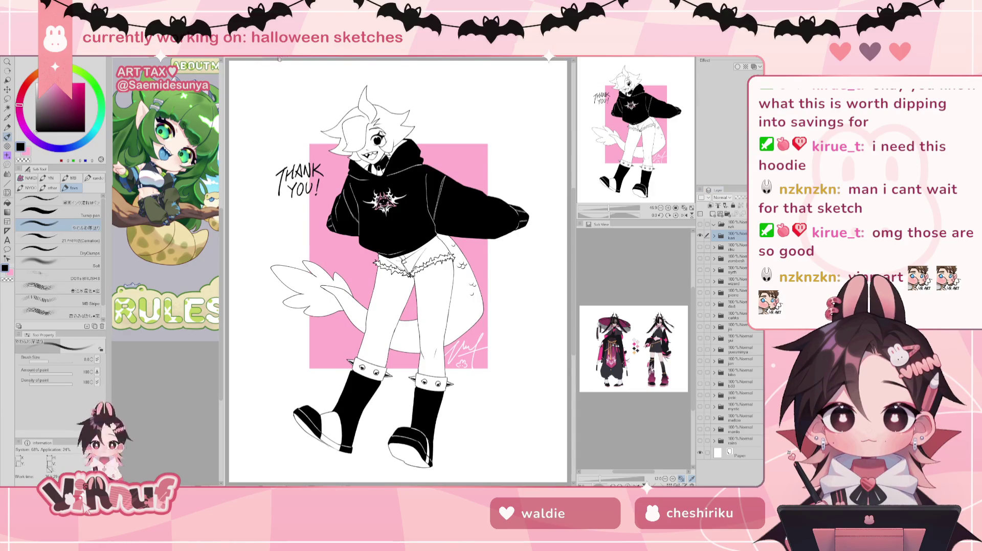
pyautogui.hotkey('ctrl', 'Tab')
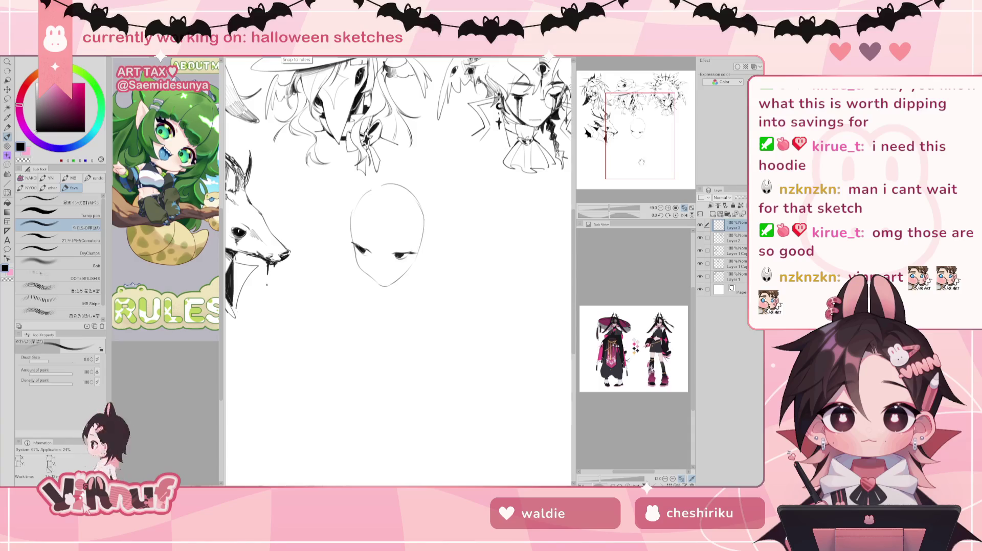
# Frame the new head, darken its left eye and add lash strokes to the right eye
pyautogui.moveTo(399, 306); pyautogui.dragTo(404, 295)
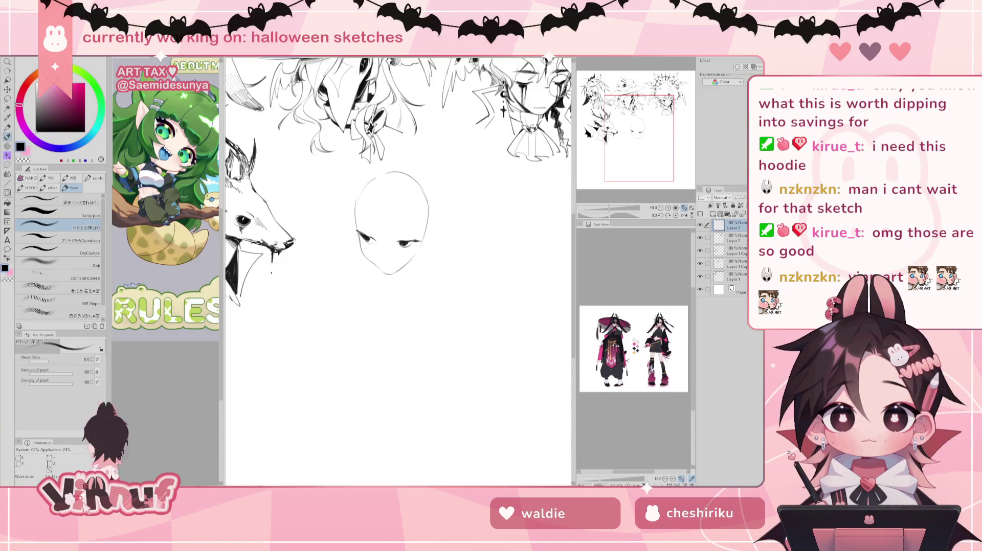
pyautogui.moveTo(399, 255); pyautogui.dragTo(402, 258)
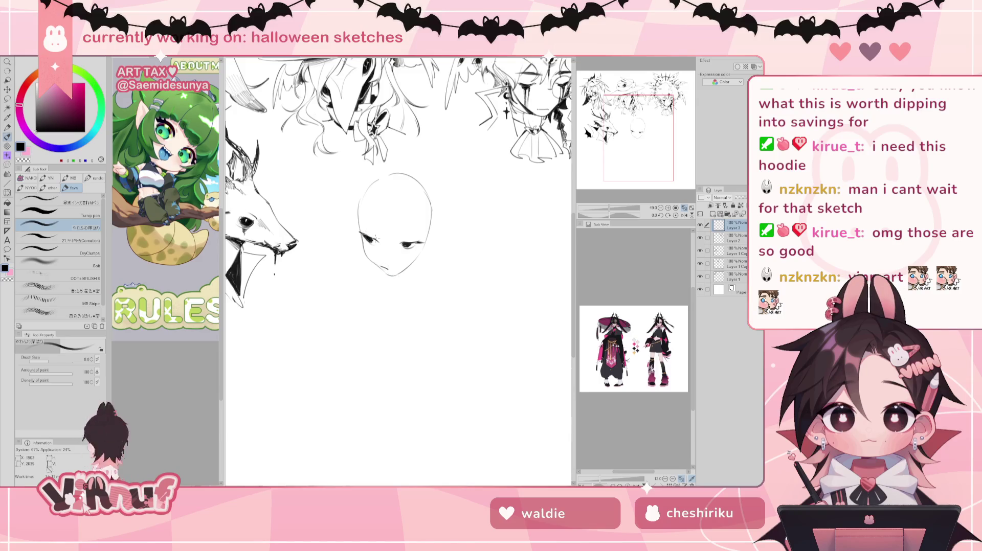
pyautogui.moveTo(362, 237); pyautogui.dragTo(372, 240)
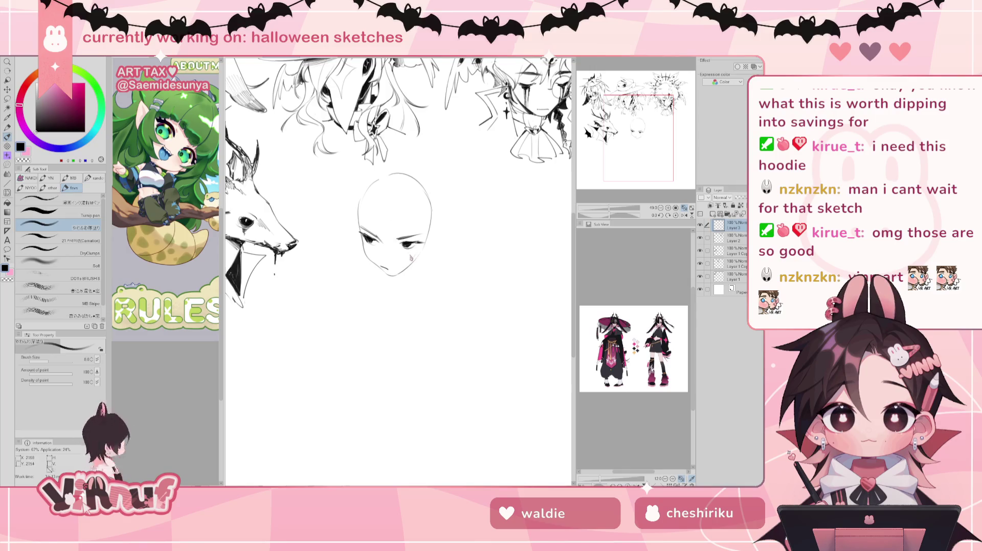
pyautogui.moveTo(409, 248); pyautogui.dragTo(416, 255)
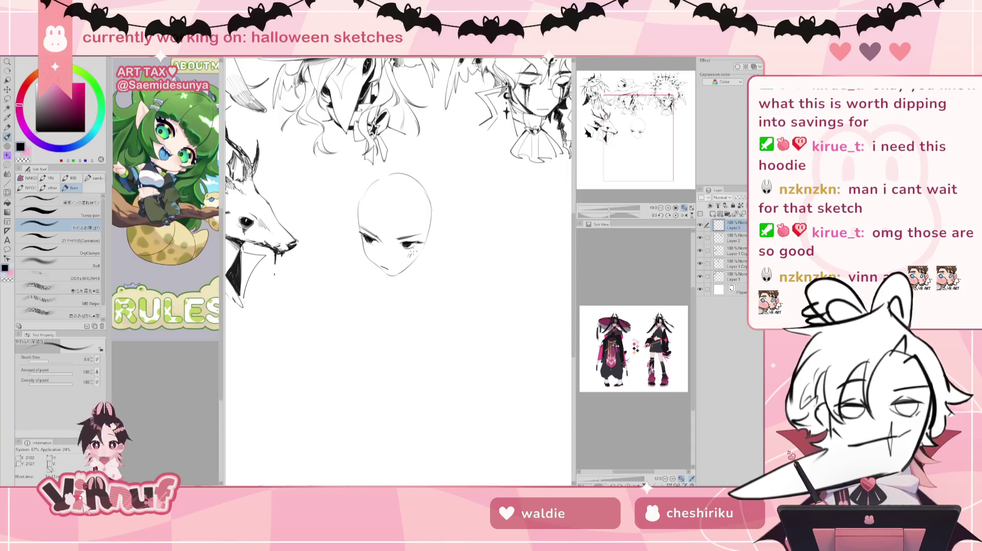
pyautogui.press('e')
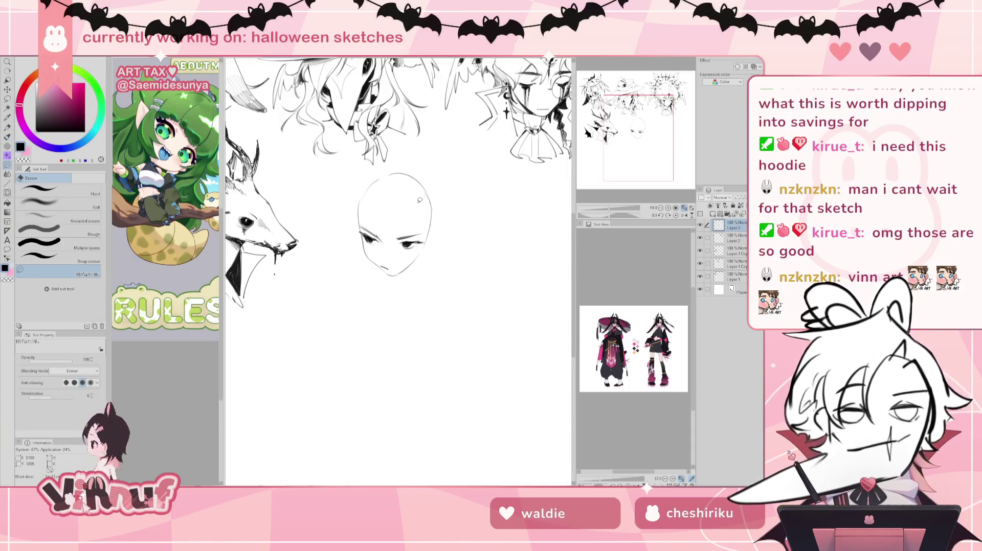
pyautogui.press('b')
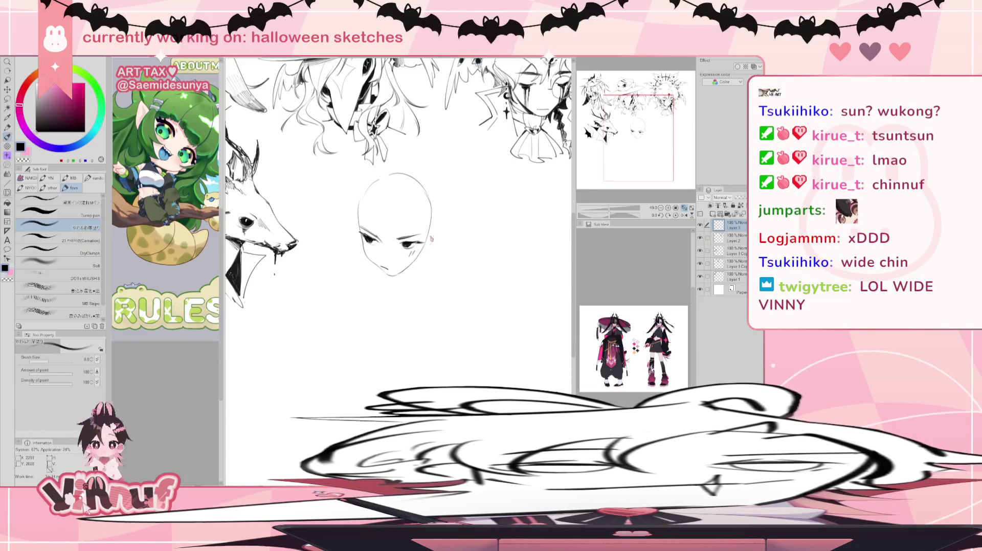
# Redraw the right cheek, jaw and chin, then shift the face sketch into position
pyautogui.moveTo(432, 234); pyautogui.dragTo(422, 256)
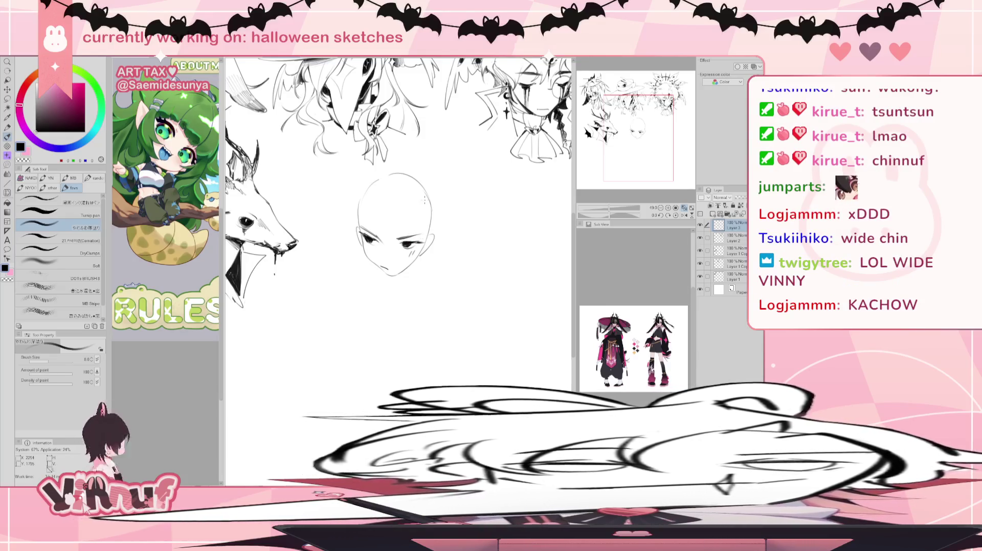
pyautogui.press('e')
pyautogui.moveTo(365, 250); pyautogui.dragTo(412, 262)
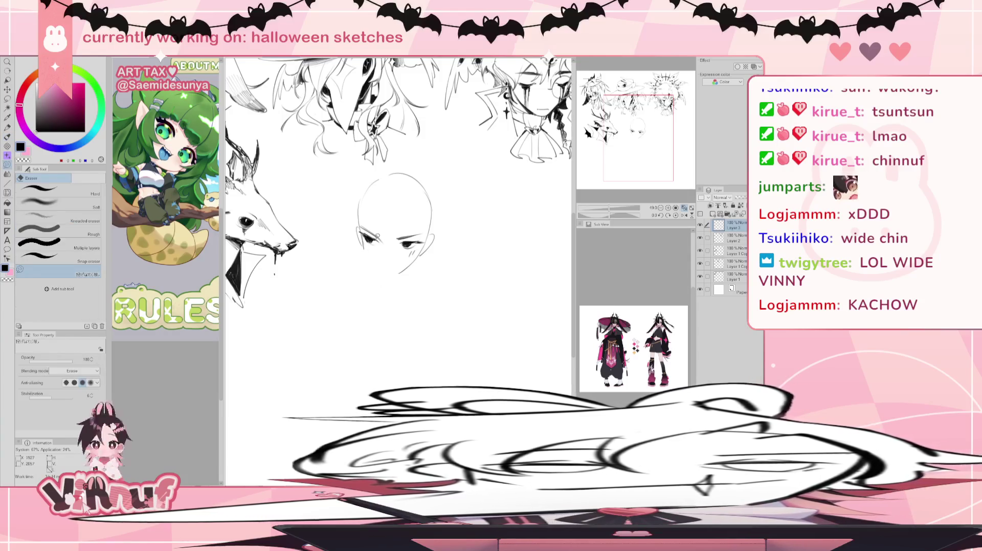
pyautogui.press('p')
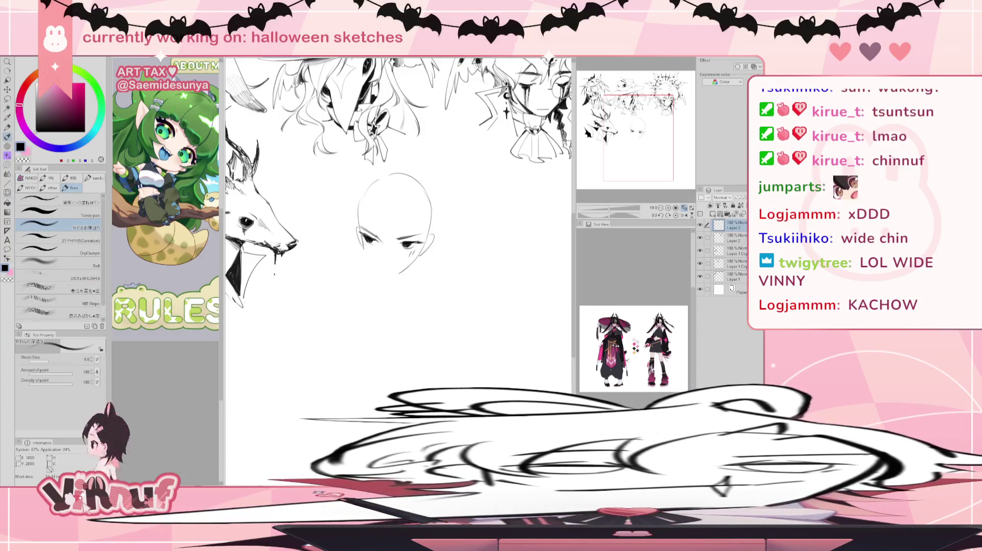
pyautogui.moveTo(373, 263); pyautogui.dragTo(382, 273)
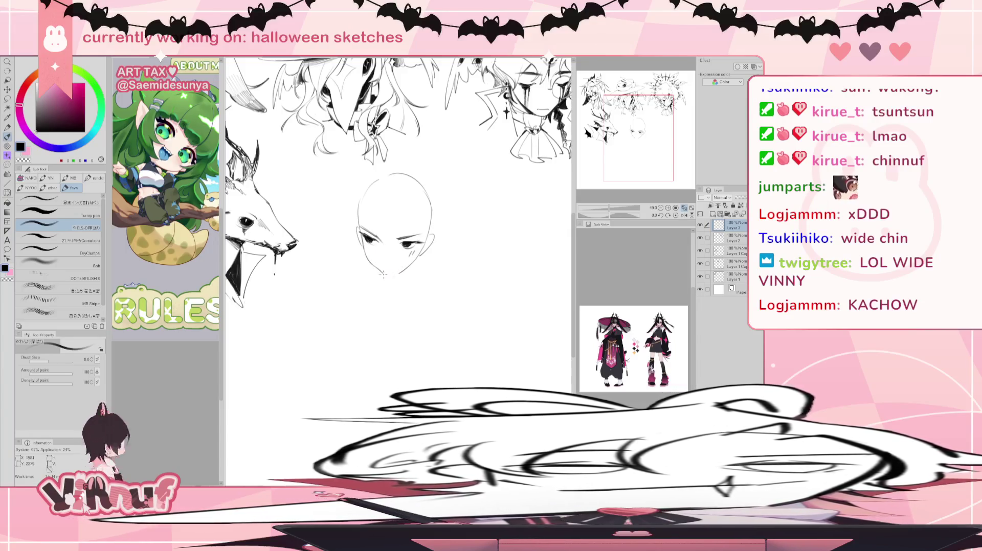
pyautogui.moveTo(381, 271)
pyautogui.mouseDown()
pyautogui.moveTo(399, 271)
pyautogui.moveTo(387, 274)
pyautogui.mouseUp()
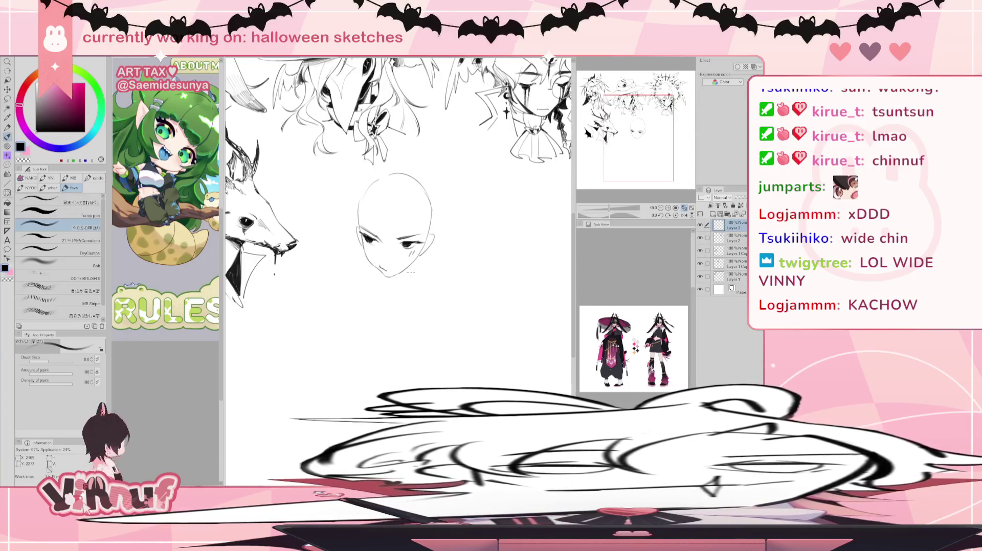
pyautogui.press('e')
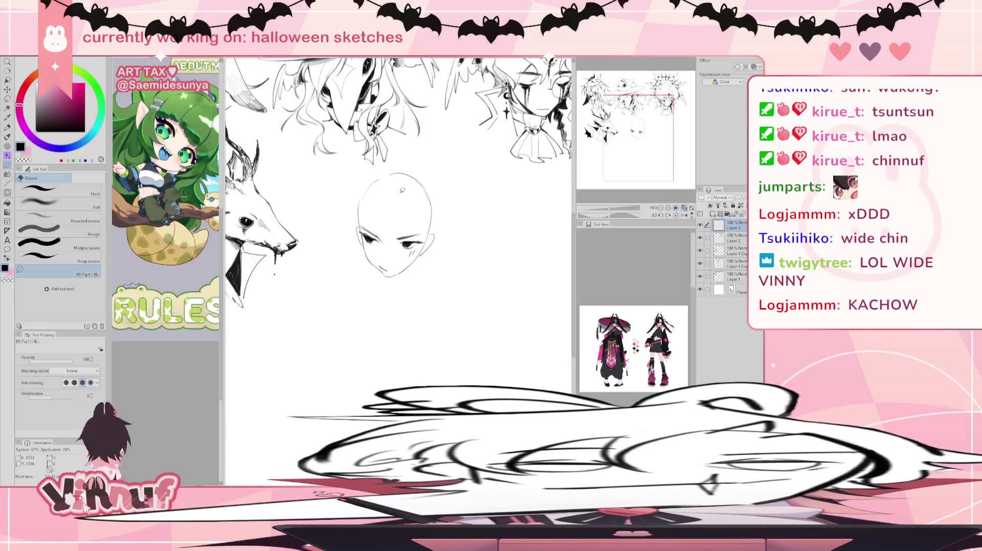
pyautogui.press('b')
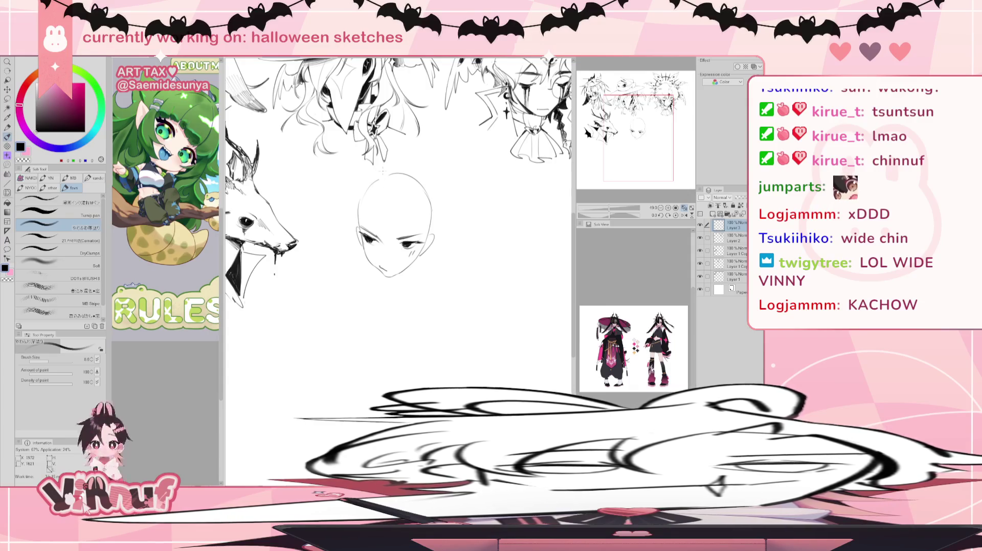
pyautogui.press('k')
pyautogui.moveTo(400, 215)
pyautogui.mouseDown()
pyautogui.moveTo(394, 269)
pyautogui.moveTo(401, 265)
pyautogui.mouseUp()
pyautogui.press('b')
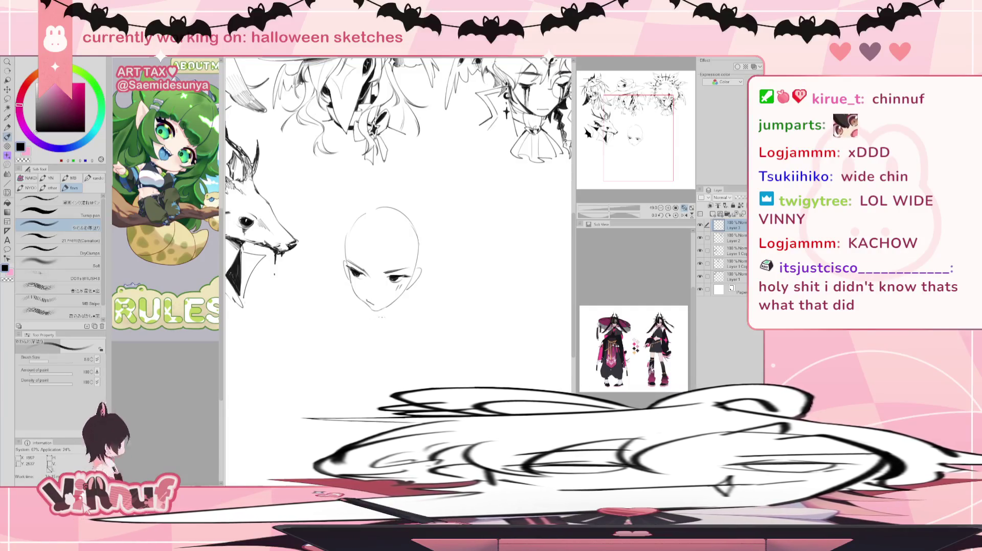
# Sketch a curved under-chin stroke and a short neck line, retrying strokes with undo
pyautogui.moveTo(353, 304); pyautogui.dragTo(370, 327)
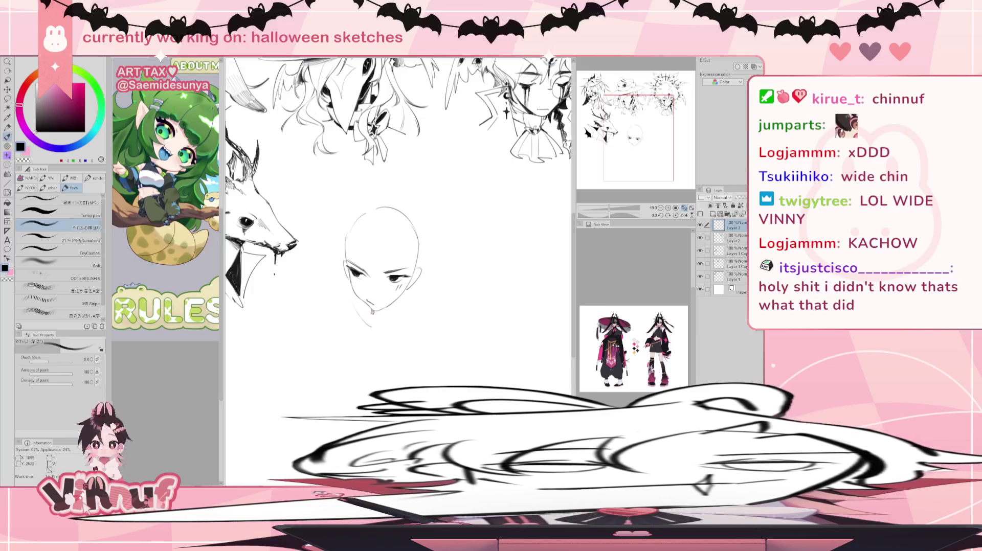
pyautogui.hotkey('ctrl', 'z')
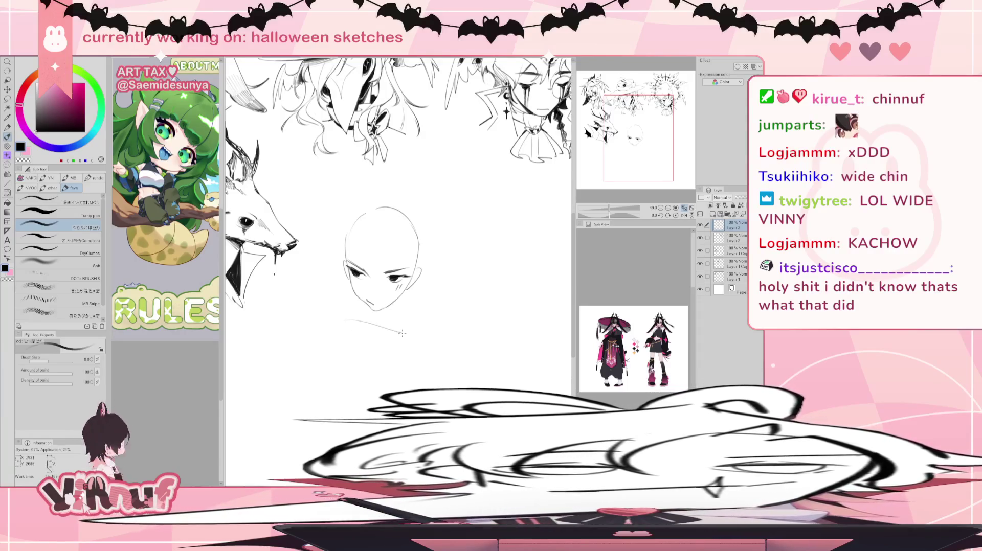
pyautogui.moveTo(343, 326); pyautogui.dragTo(403, 332)
pyautogui.hotkey('ctrl', 'z')
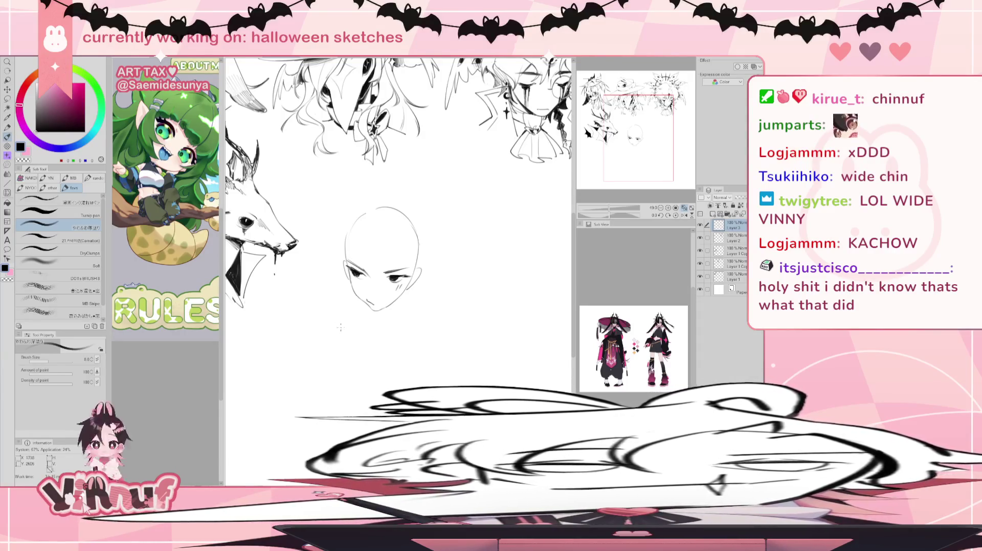
pyautogui.moveTo(344, 320); pyautogui.dragTo(407, 333)
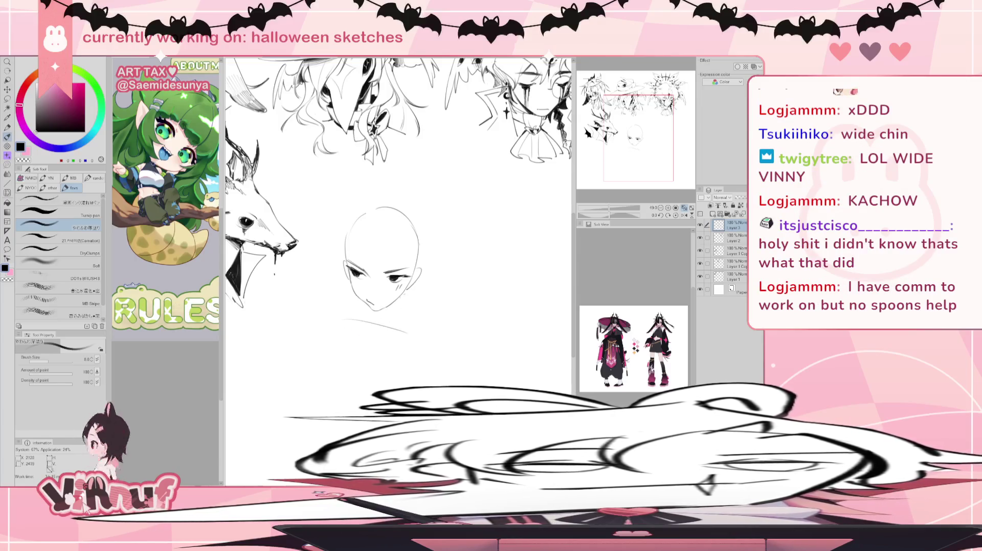
pyautogui.moveTo(402, 296); pyautogui.dragTo(394, 327)
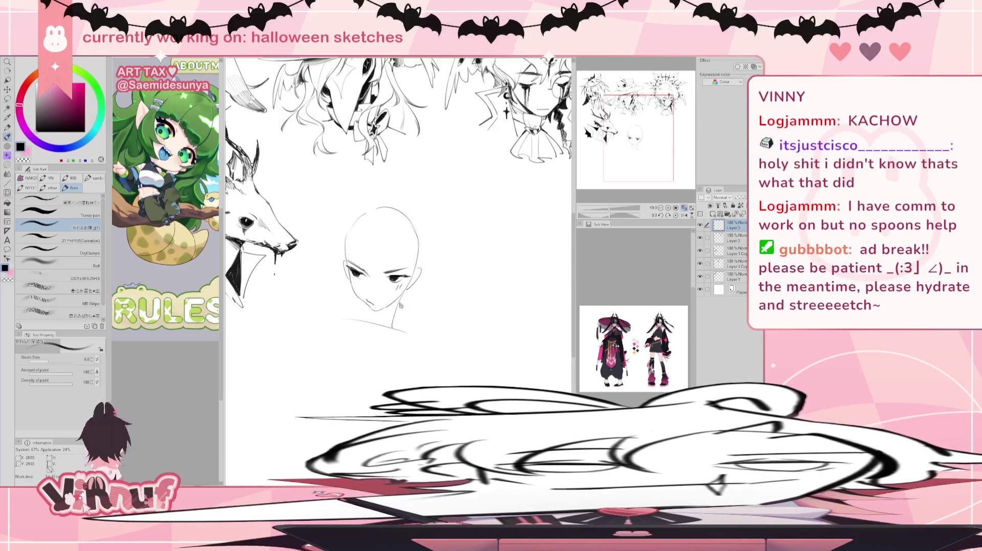
pyautogui.hotkey('ctrl', 'x')
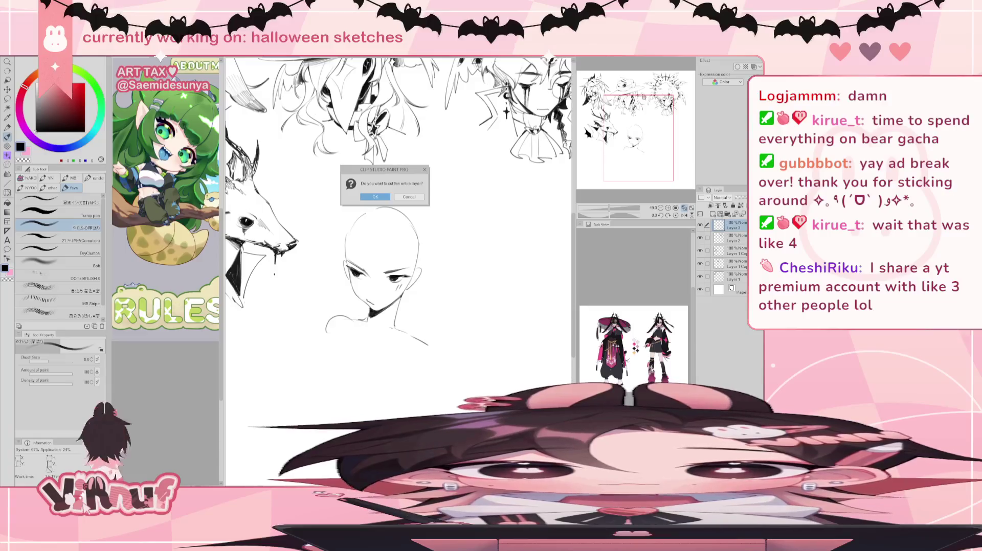
# Dismiss the fill prompt, trim the neck and shoulder line ends, and add a stroke below the chin
pyautogui.click(413, 198)
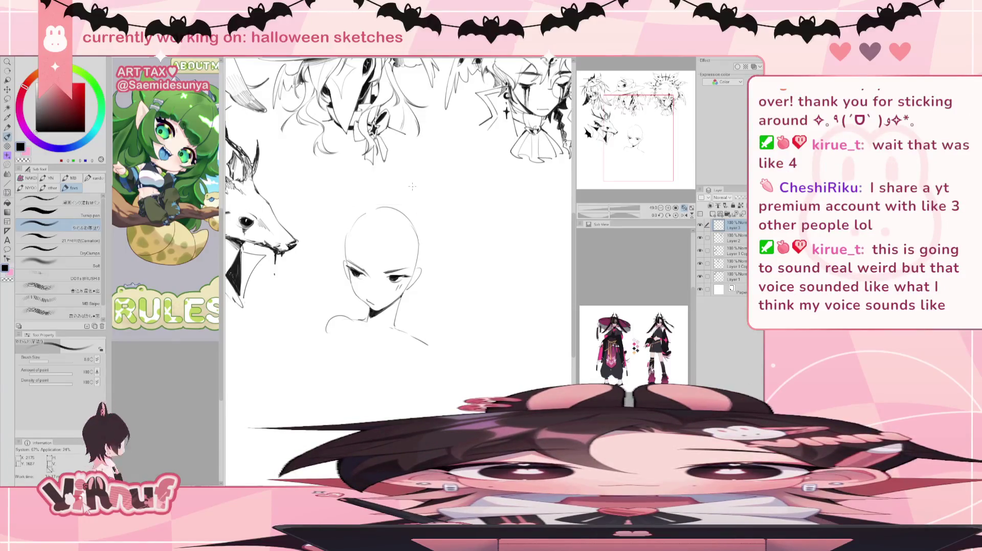
pyautogui.press('e')
pyautogui.moveTo(330, 331); pyautogui.dragTo(344, 320)
pyautogui.moveTo(425, 345)
pyautogui.mouseDown()
pyautogui.moveTo(341, 317)
pyautogui.moveTo(393, 326)
pyautogui.mouseUp()
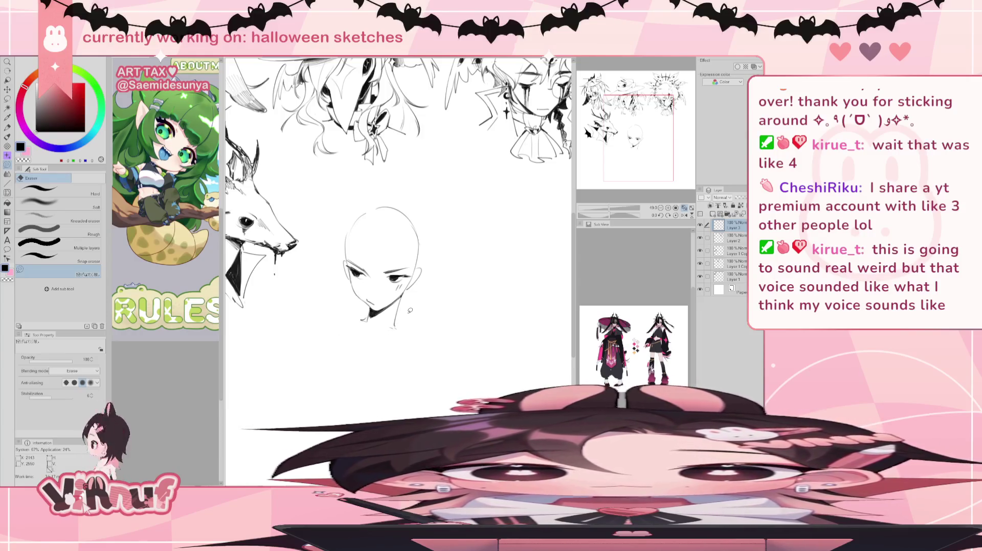
pyautogui.press('p')
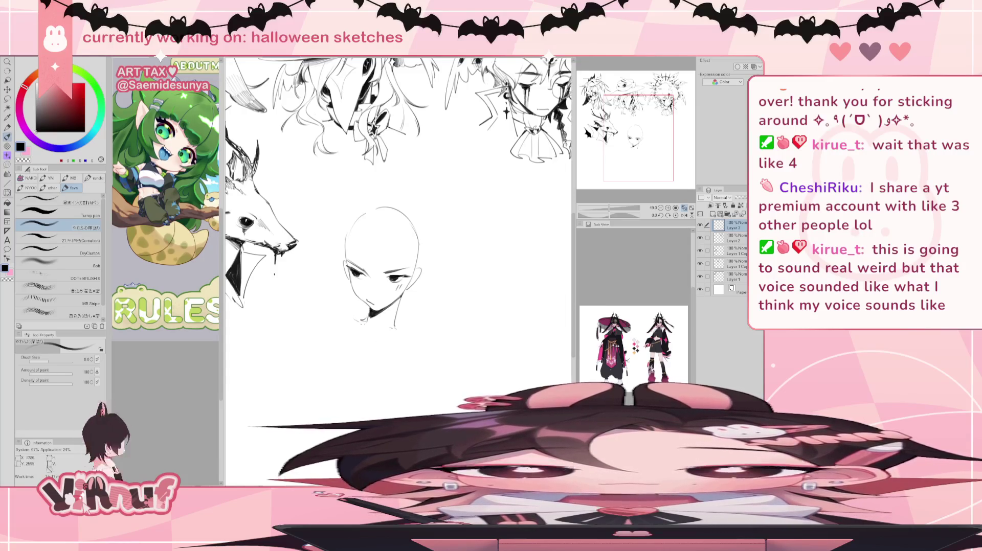
pyautogui.moveTo(352, 321); pyautogui.dragTo(409, 330)
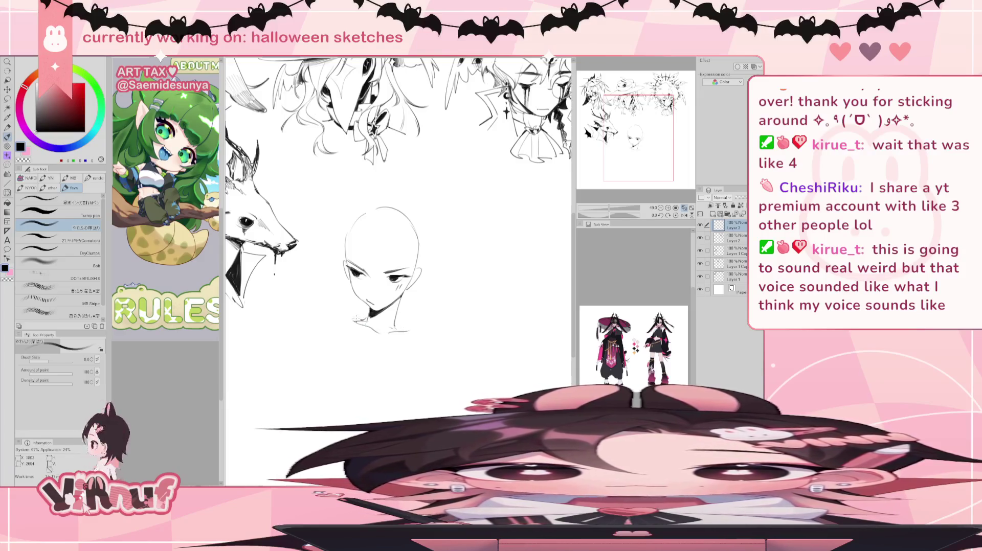
pyautogui.press('e')
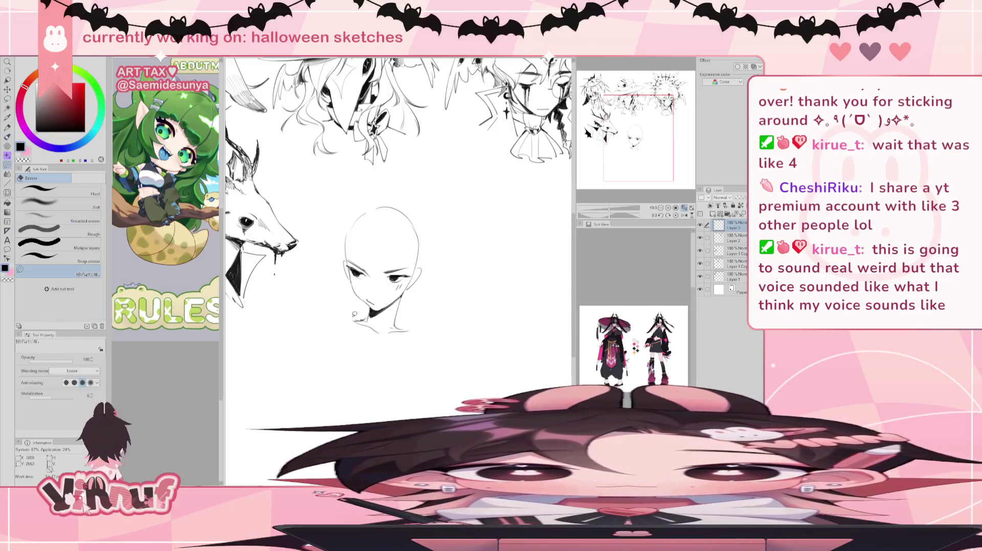
pyautogui.press('b')
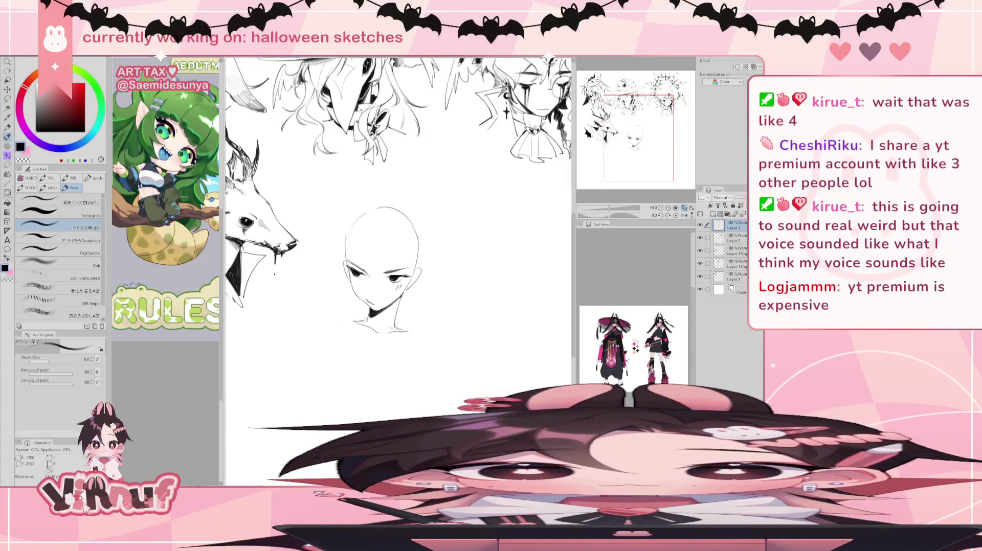
# Redraw the curved left shoulder, extend the right shoulder, and undo the chest arch
pyautogui.hotkey('ctrl', 'z')
pyautogui.moveTo(333, 309); pyautogui.dragTo(321, 345)
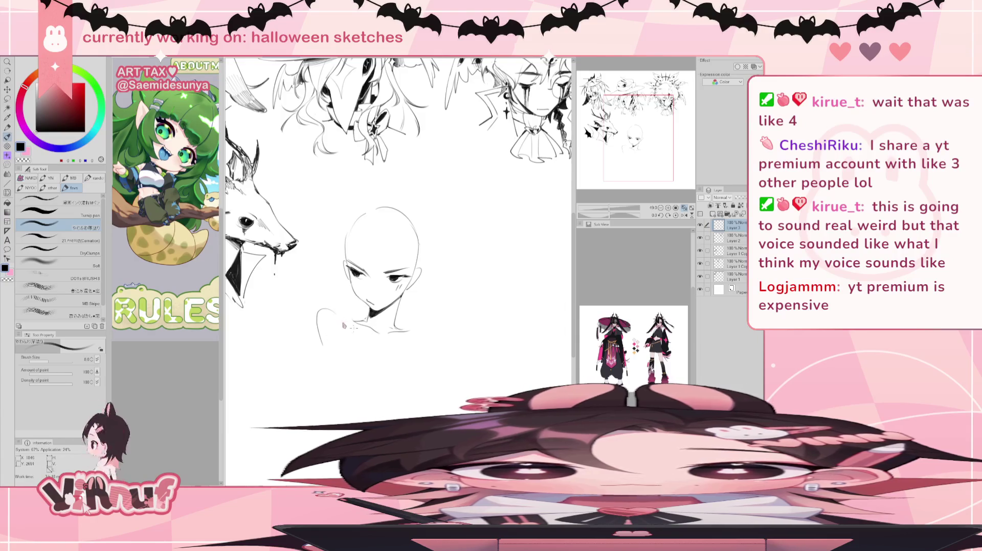
pyautogui.hotkey('ctrl', 'z')
pyautogui.moveTo(327, 310); pyautogui.dragTo(320, 355)
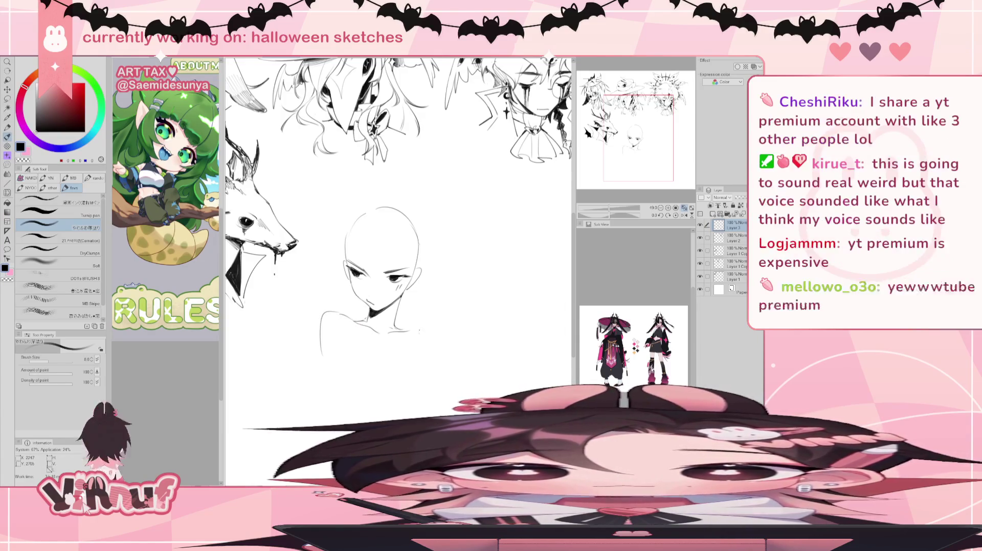
pyautogui.moveTo(416, 330); pyautogui.dragTo(431, 335)
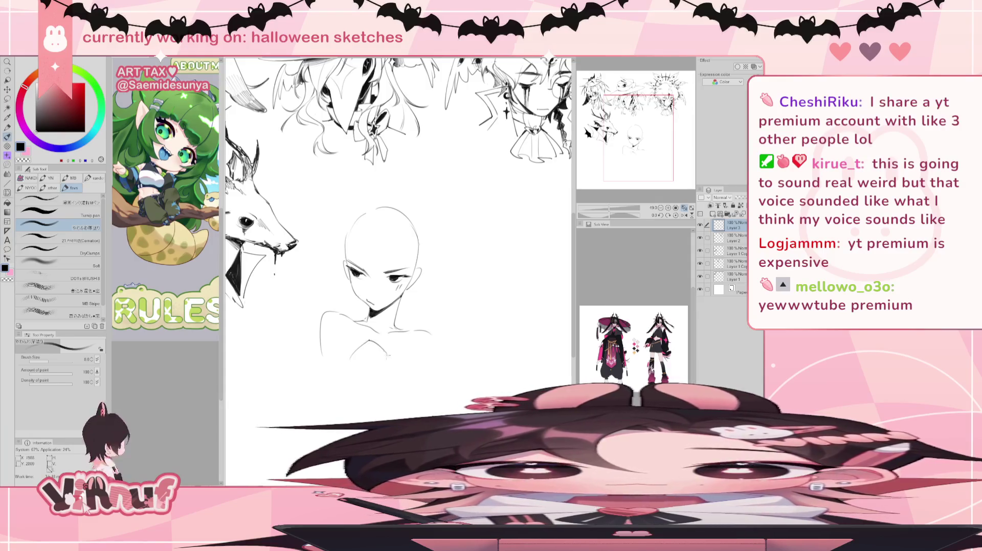
pyautogui.moveTo(354, 361)
pyautogui.mouseDown()
pyautogui.moveTo(420, 350)
pyautogui.moveTo(423, 358)
pyautogui.mouseUp()
pyautogui.hotkey('ctrl', 'z')
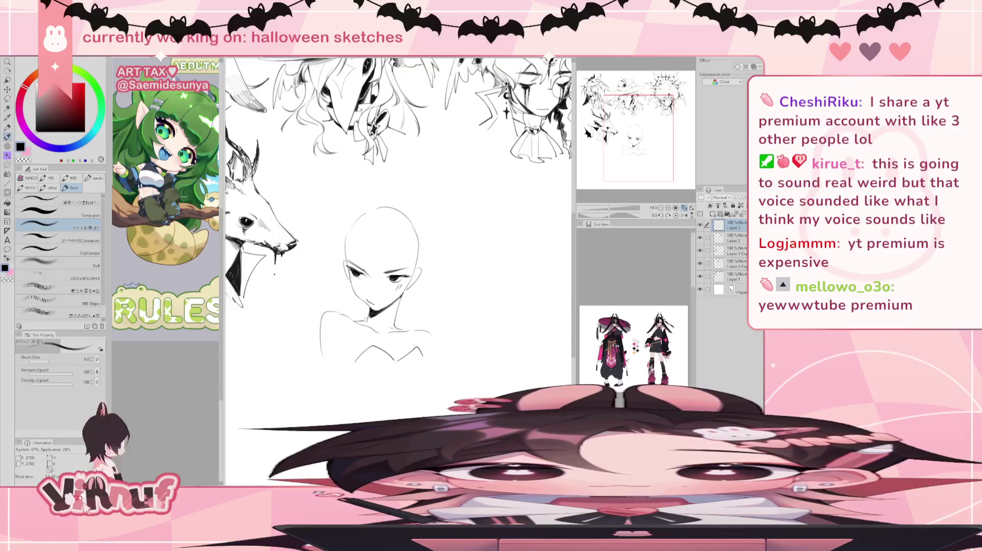
pyautogui.hotkey('ctrl', 'z')
pyautogui.hotkey('ctrl', 'z')
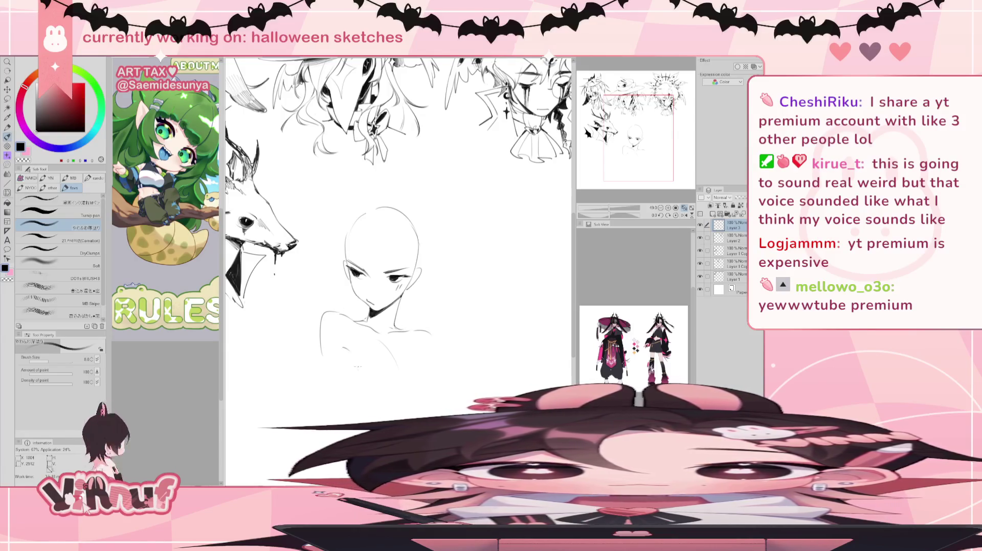
# Retry the chest stroke below the shoulders several times, also undoing a right shoulder extension
pyautogui.moveTo(353, 361); pyautogui.dragTo(395, 362)
pyautogui.hotkey('ctrl', 'z')
pyautogui.hotkey('ctrl', 'z')
pyautogui.hotkey('ctrl', 'z')
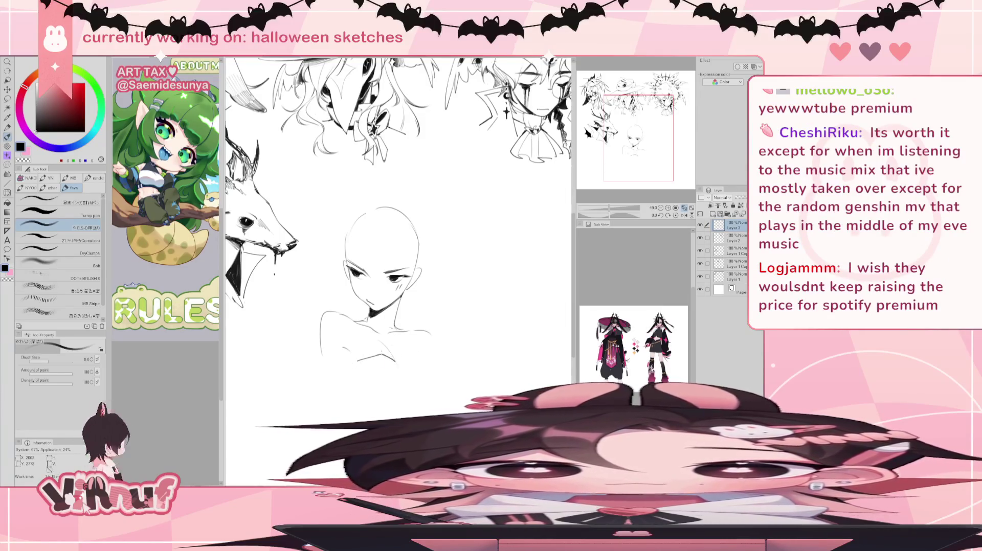
pyautogui.hotkey('ctrl', 'z')
pyautogui.moveTo(357, 362)
pyautogui.mouseDown()
pyautogui.moveTo(414, 350)
pyautogui.moveTo(426, 361)
pyautogui.mouseUp()
pyautogui.hotkey('ctrl', 'z')
pyautogui.hotkey('ctrl', 'z')
pyautogui.hotkey('ctrl', 'z')
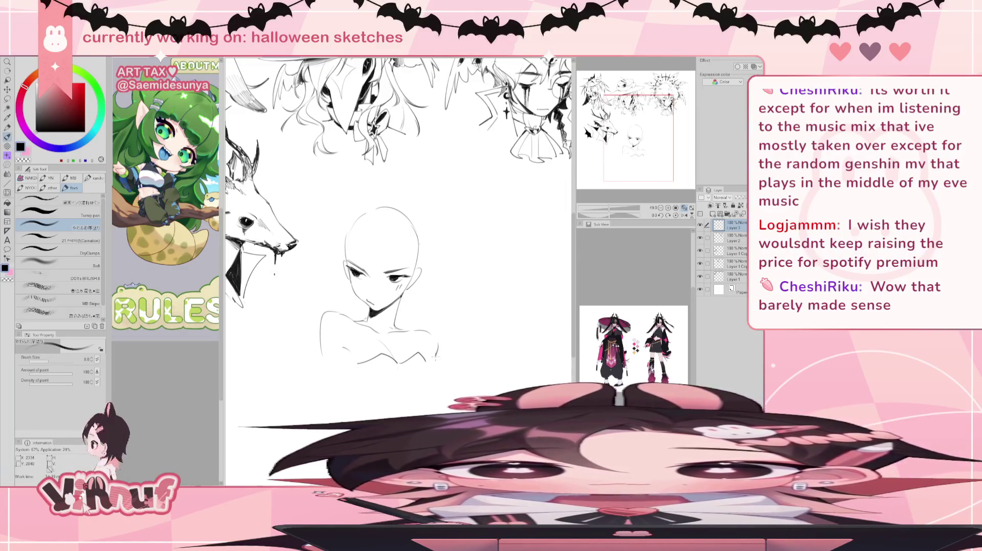
pyautogui.moveTo(429, 331); pyautogui.dragTo(436, 359)
pyautogui.hotkey('ctrl', 'z')
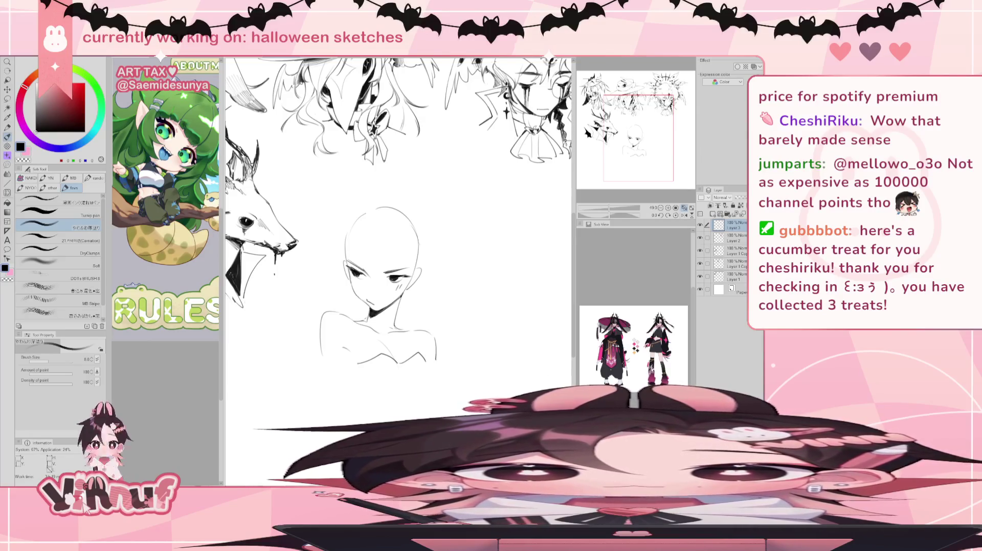
pyautogui.scroll(-2, 398, 215)
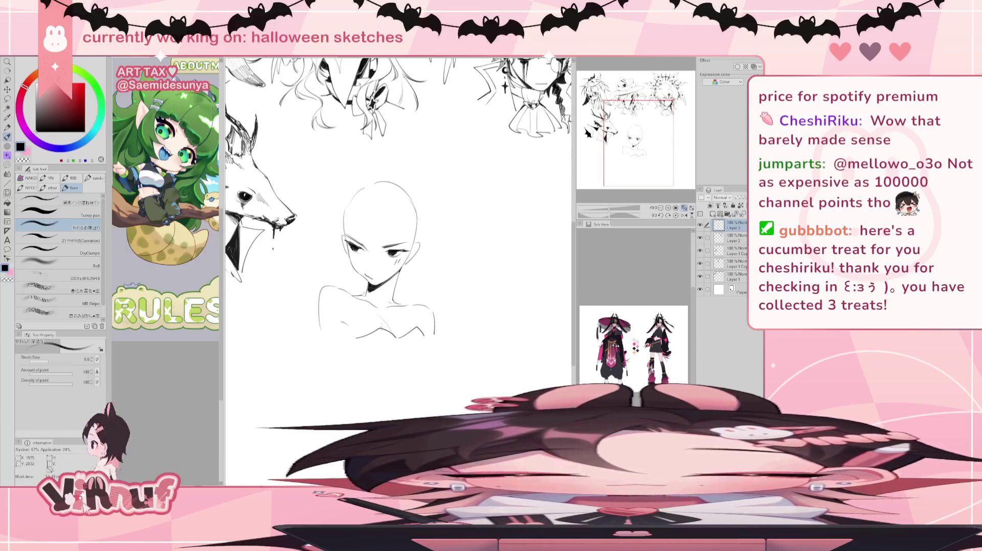
# Erase the lower shoulder and collar strokes, refit the view, and draw a forehead-to-cheek hair strand
pyautogui.press('e')
pyautogui.moveTo(358, 335); pyautogui.dragTo(424, 330)
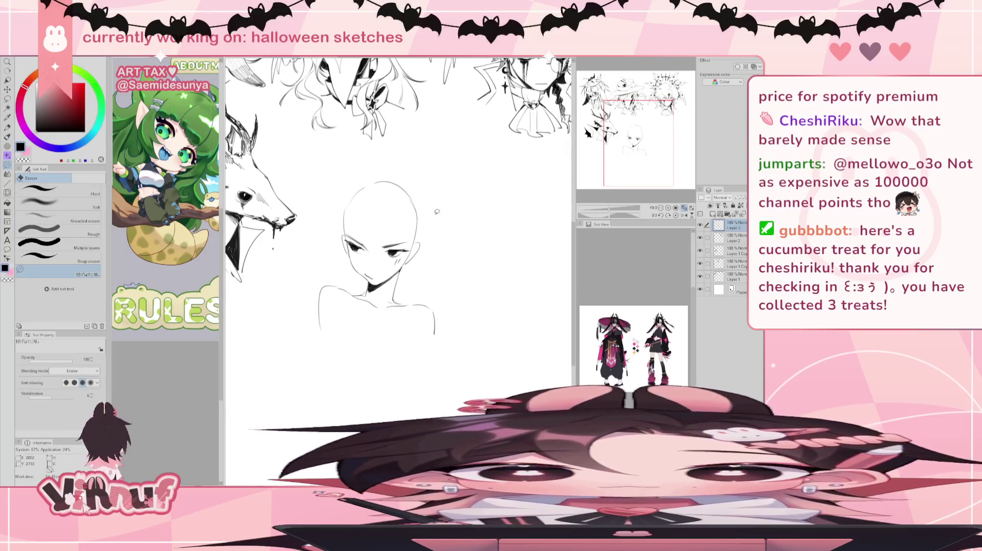
pyautogui.press('b')
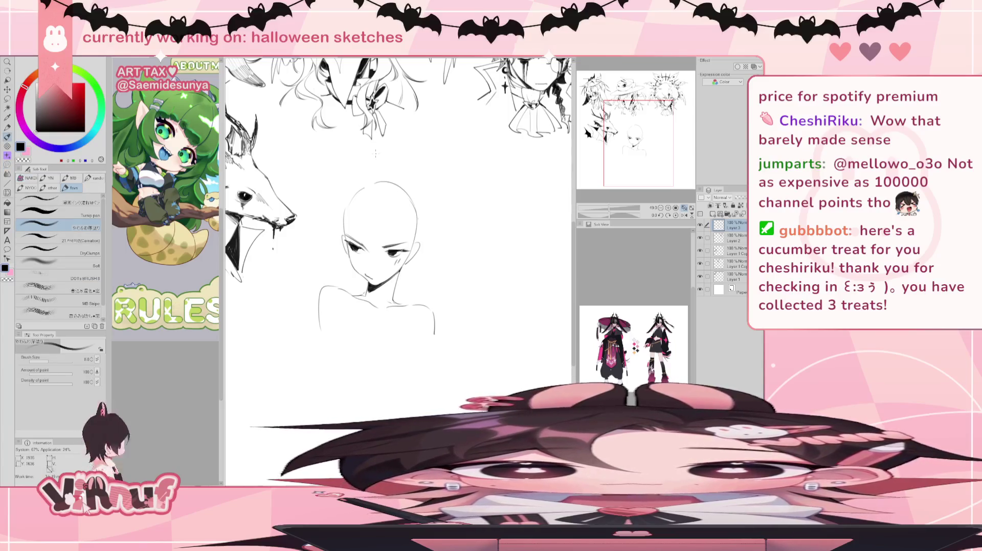
pyautogui.hotkey('ctrl', '0')
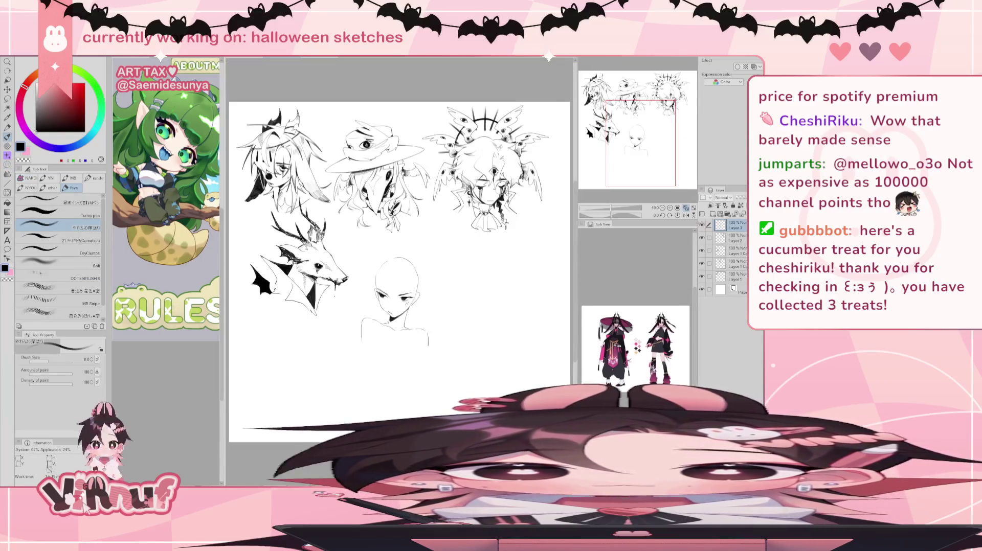
pyautogui.scroll(4, 431, 311)
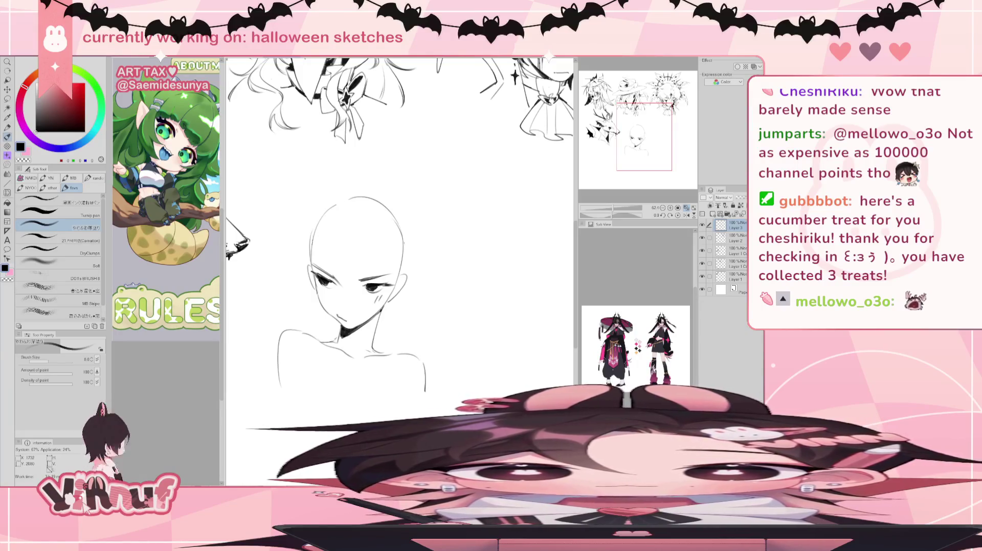
pyautogui.press('e')
pyautogui.press('p')
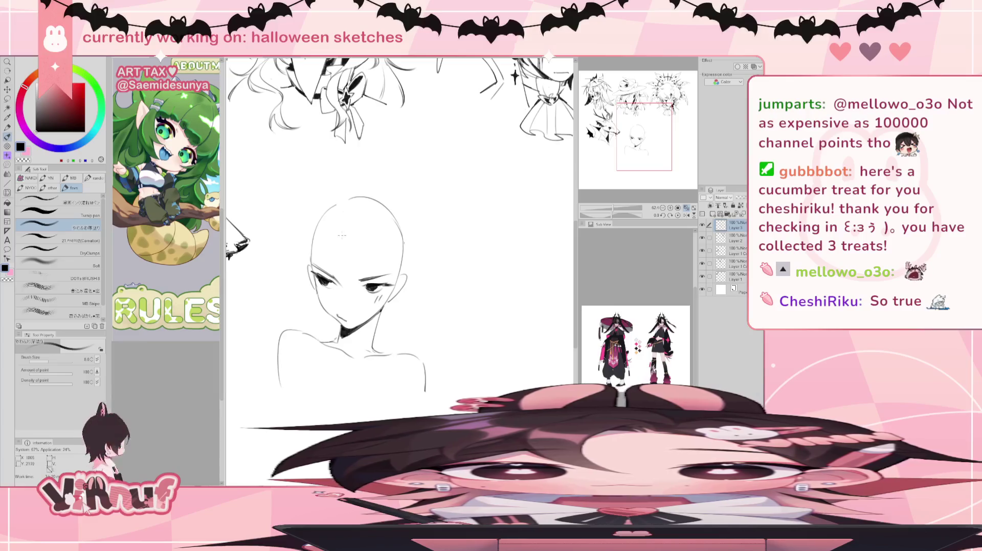
pyautogui.moveTo(342, 221)
pyautogui.mouseDown()
pyautogui.moveTo(352, 300)
pyautogui.moveTo(373, 302)
pyautogui.mouseUp()
# Draw a short strand by the right eye and curved hair lines down the face's left side
pyautogui.hotkey('ctrl', 'z')
pyautogui.hotkey('ctrl', 'z')
pyautogui.hotkey('ctrl', 'z')
pyautogui.hotkey('ctrl', 'z')
pyautogui.hotkey('ctrl', 'z')
pyautogui.hotkey('ctrl', 'z')
pyautogui.moveTo(358, 269); pyautogui.dragTo(373, 301)
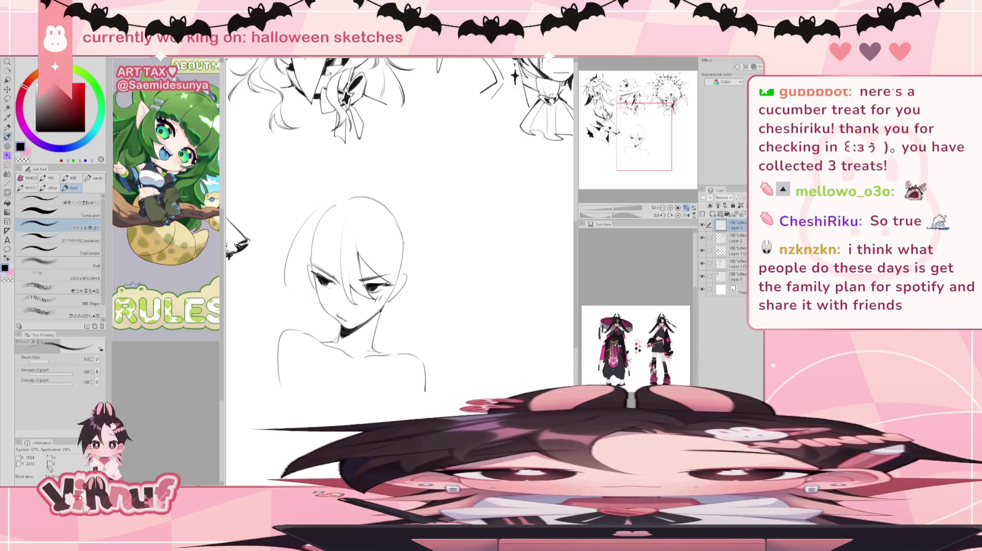
pyautogui.moveTo(309, 216); pyautogui.dragTo(280, 293)
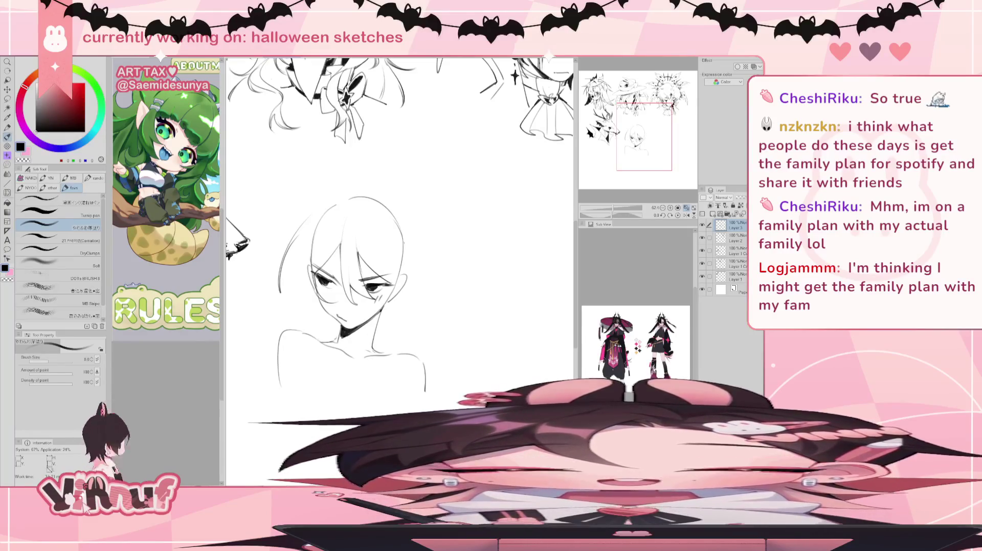
pyautogui.moveTo(399, 225); pyautogui.dragTo(391, 219)
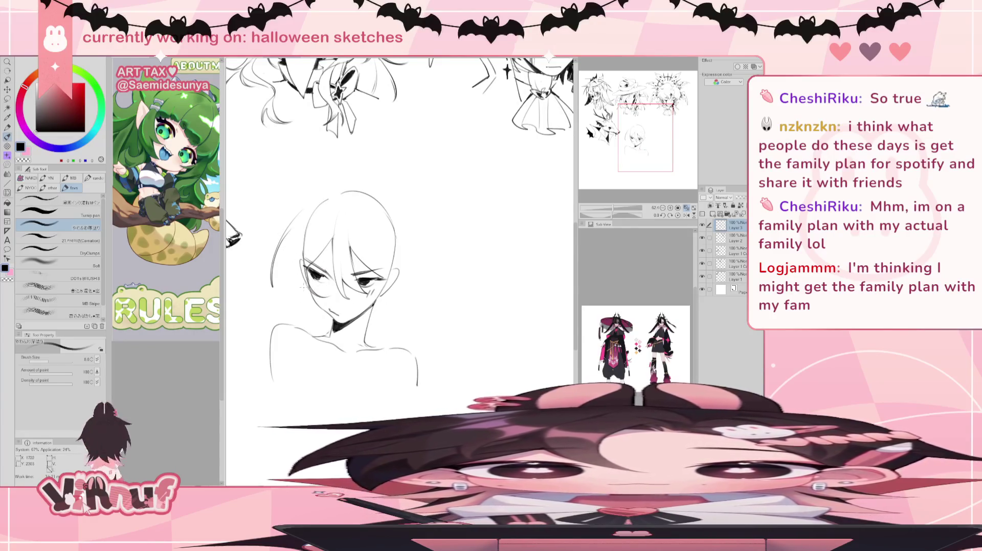
pyautogui.moveTo(300, 262); pyautogui.dragTo(295, 311)
pyautogui.hotkey('ctrl', 'z')
pyautogui.hotkey('ctrl', 'z')
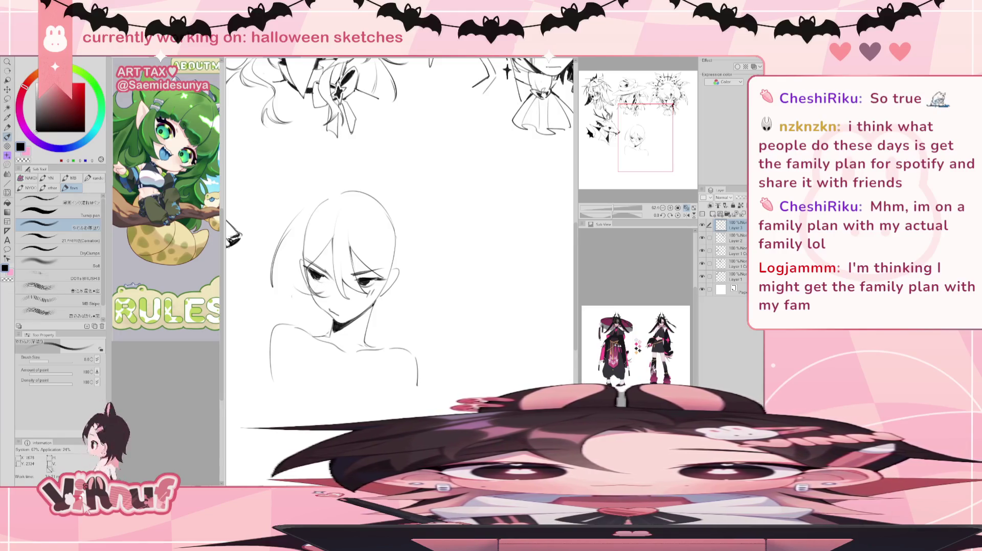
pyautogui.moveTo(287, 231); pyautogui.dragTo(292, 305)
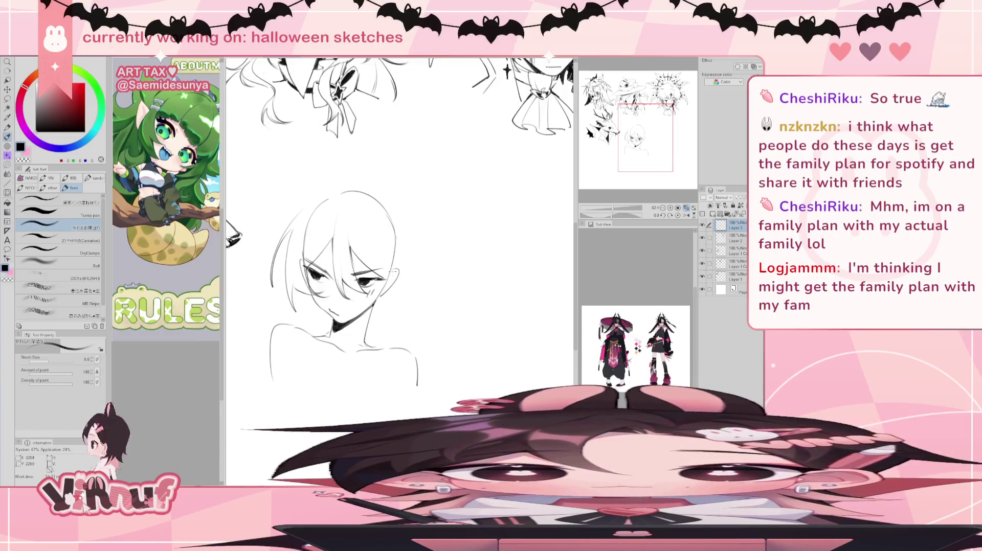
# Add hair strands over the face and falling along the side of the neck
pyautogui.moveTo(379, 213)
pyautogui.mouseDown()
pyautogui.moveTo(375, 301)
pyautogui.moveTo(382, 262)
pyautogui.mouseUp()
pyautogui.hotkey('ctrl', 'z')
pyautogui.hotkey('ctrl', 'z')
pyautogui.moveTo(379, 206); pyautogui.dragTo(371, 329)
pyautogui.hotkey('ctrl', 'z')
pyautogui.moveTo(380, 284); pyautogui.dragTo(364, 344)
pyautogui.hotkey('ctrl', 'z')
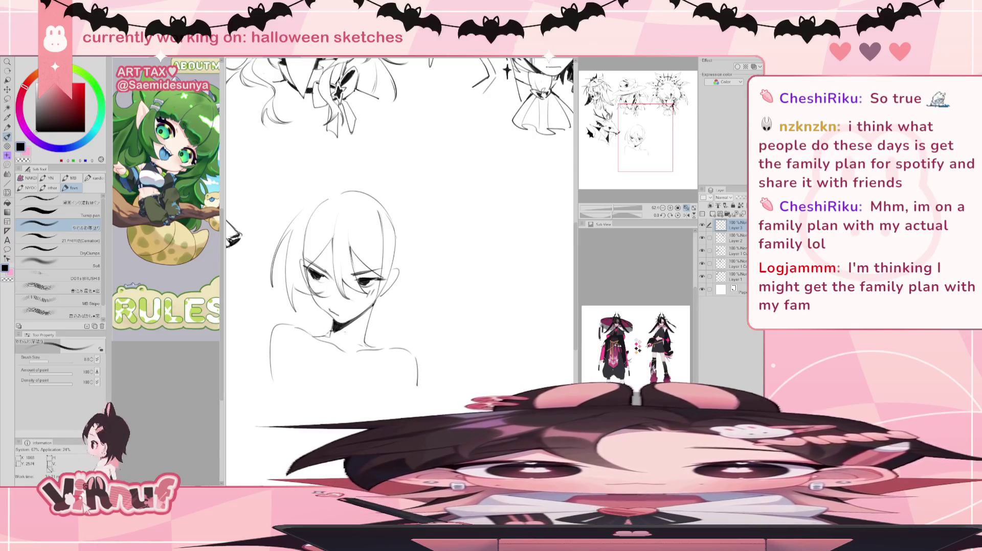
pyautogui.press('e')
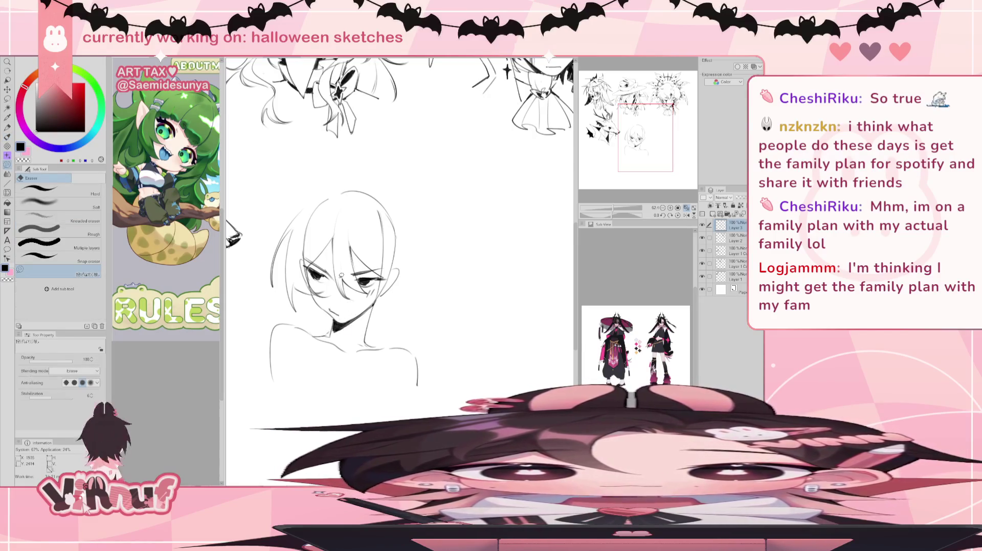
pyautogui.press('p')
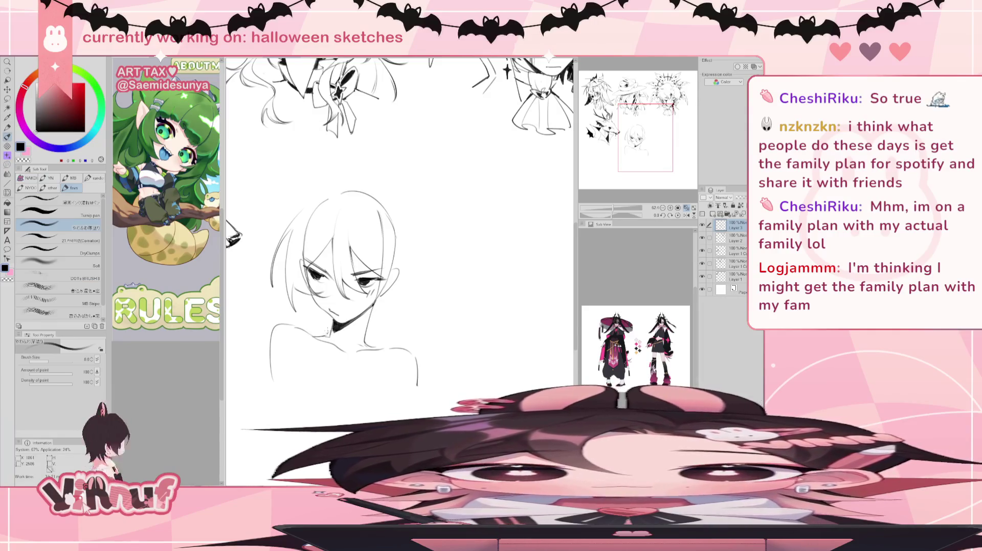
pyautogui.moveTo(345, 331); pyautogui.dragTo(365, 328)
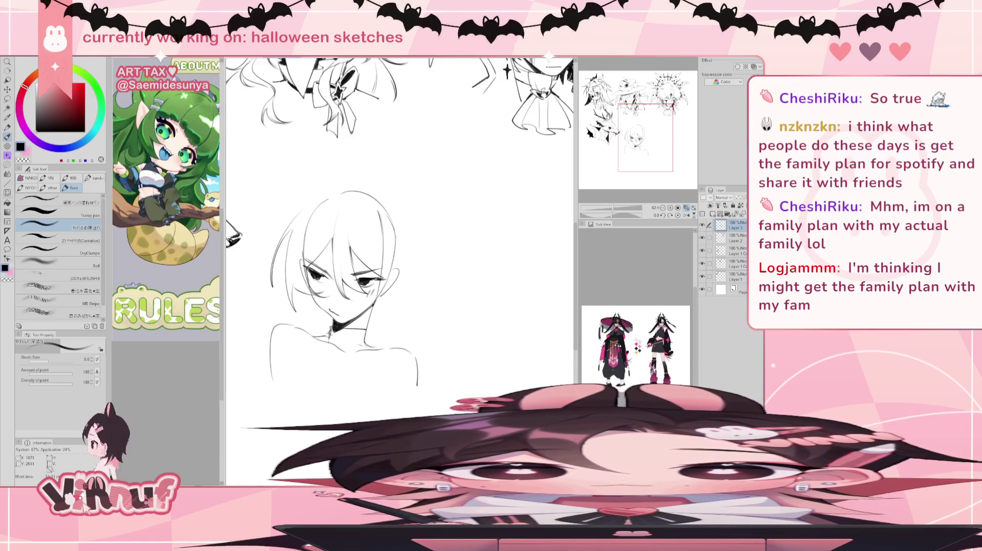
pyautogui.press('e')
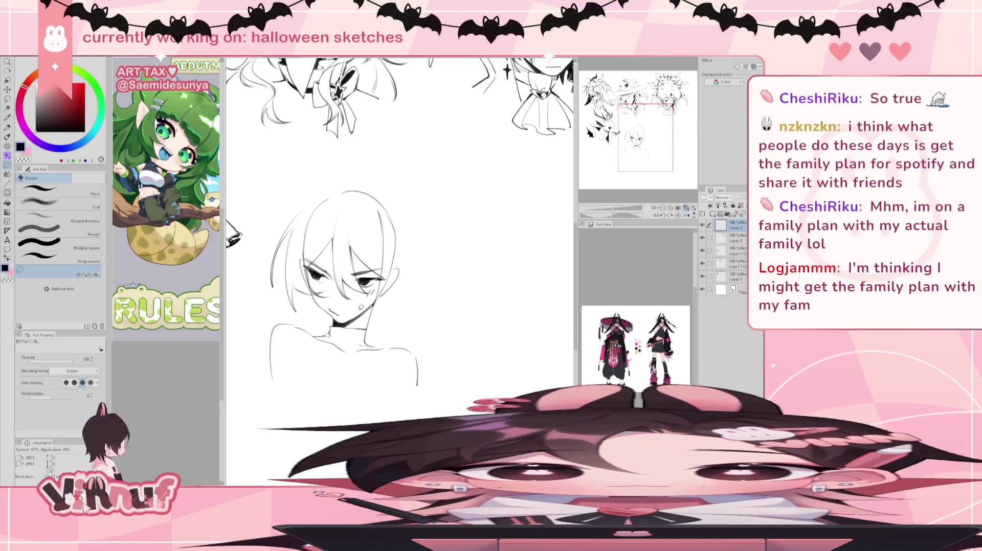
pyautogui.press('p')
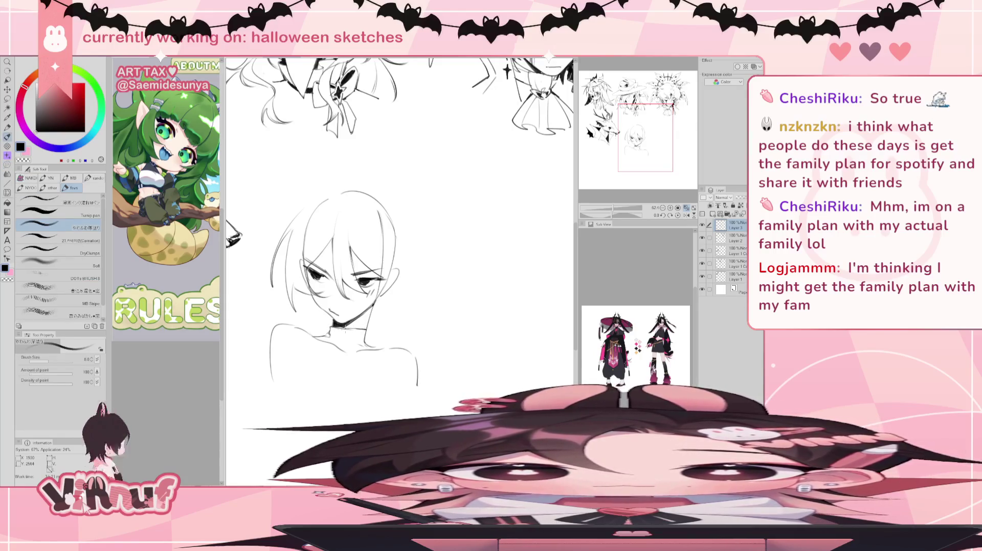
pyautogui.moveTo(330, 338); pyautogui.dragTo(365, 338)
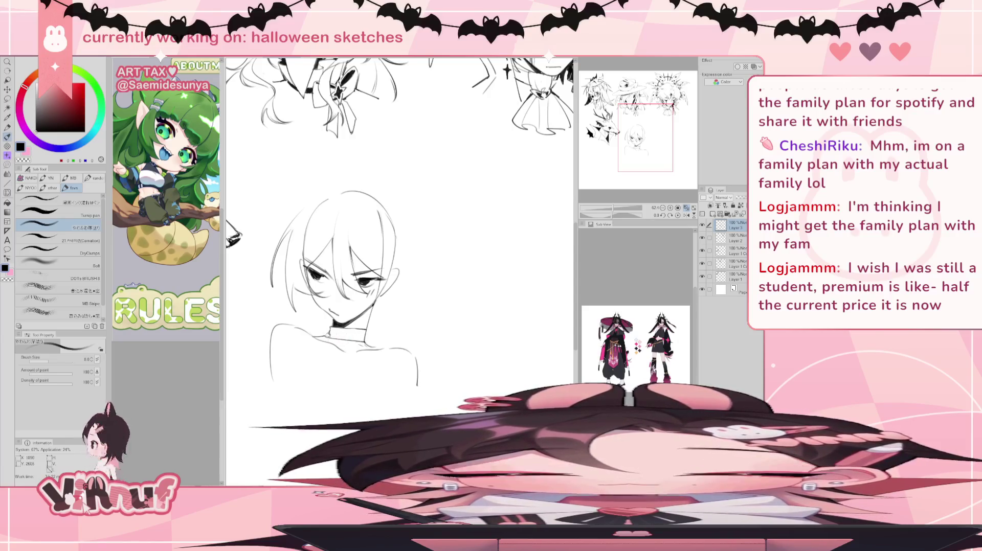
pyautogui.moveTo(344, 336)
pyautogui.mouseDown()
pyautogui.moveTo(364, 337)
pyautogui.moveTo(363, 327)
pyautogui.mouseUp()
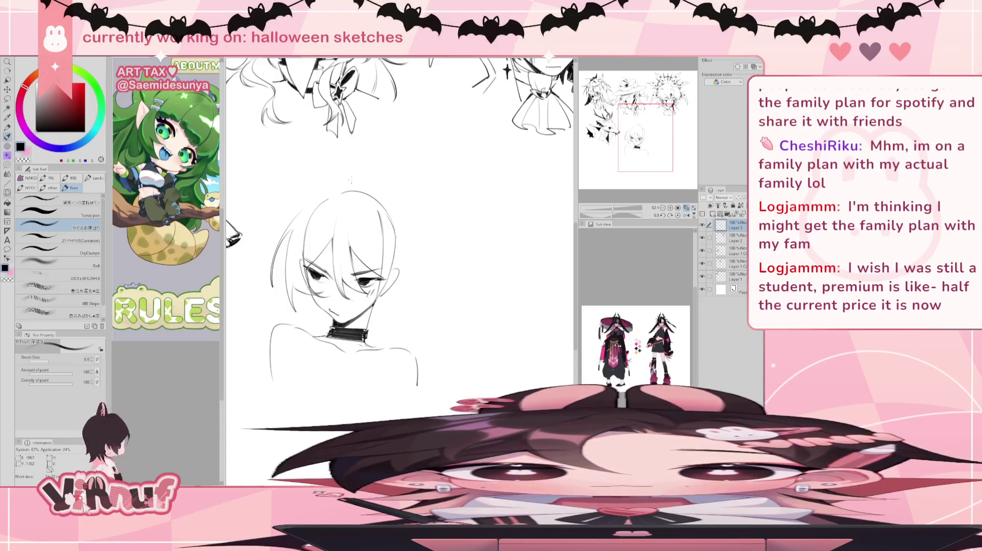
pyautogui.moveTo(338, 190); pyautogui.dragTo(335, 156)
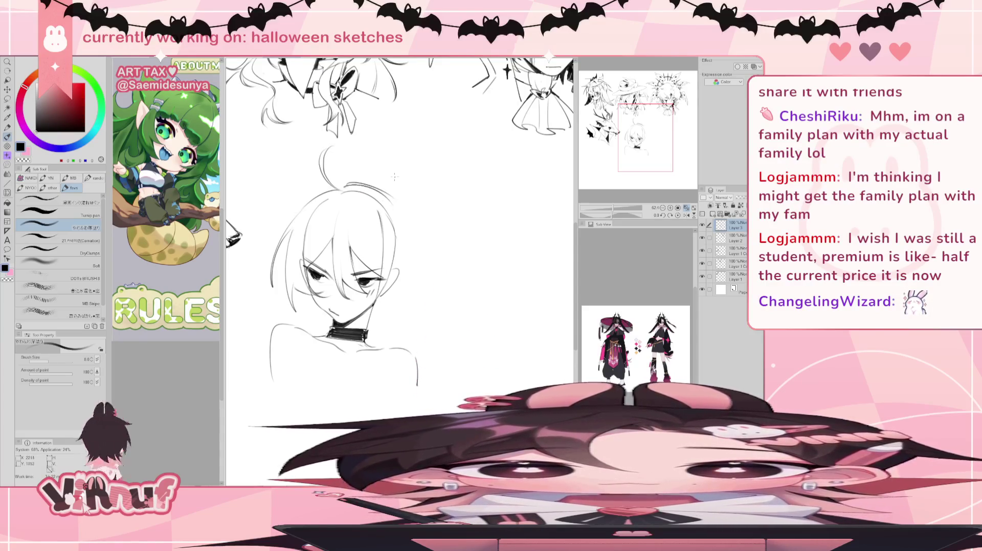
pyautogui.moveTo(344, 188)
pyautogui.mouseDown()
pyautogui.moveTo(389, 205)
pyautogui.moveTo(406, 262)
pyautogui.moveTo(395, 322)
pyautogui.mouseUp()
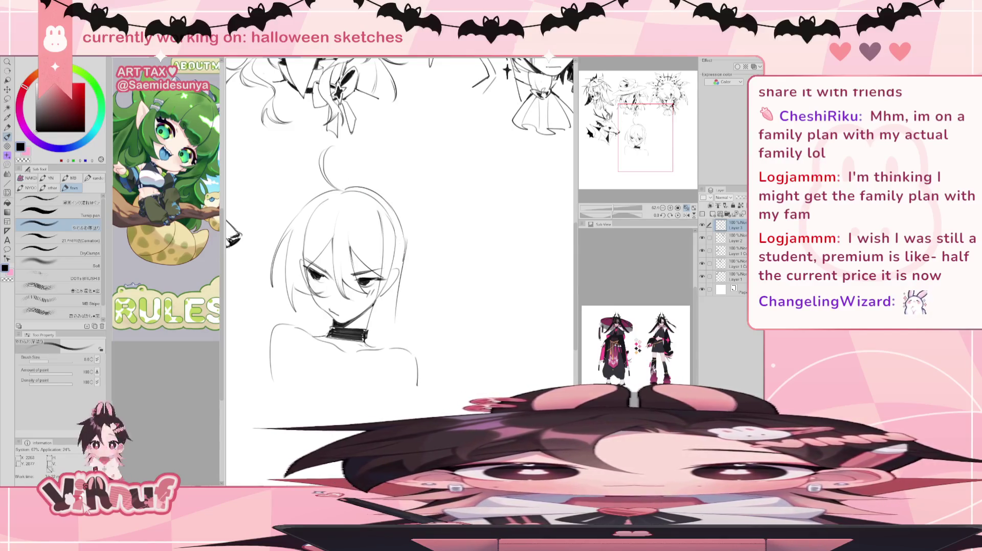
pyautogui.hotkey('ctrl', 'z')
pyautogui.moveTo(407, 245); pyautogui.dragTo(397, 339)
pyautogui.hotkey('ctrl', 'z')
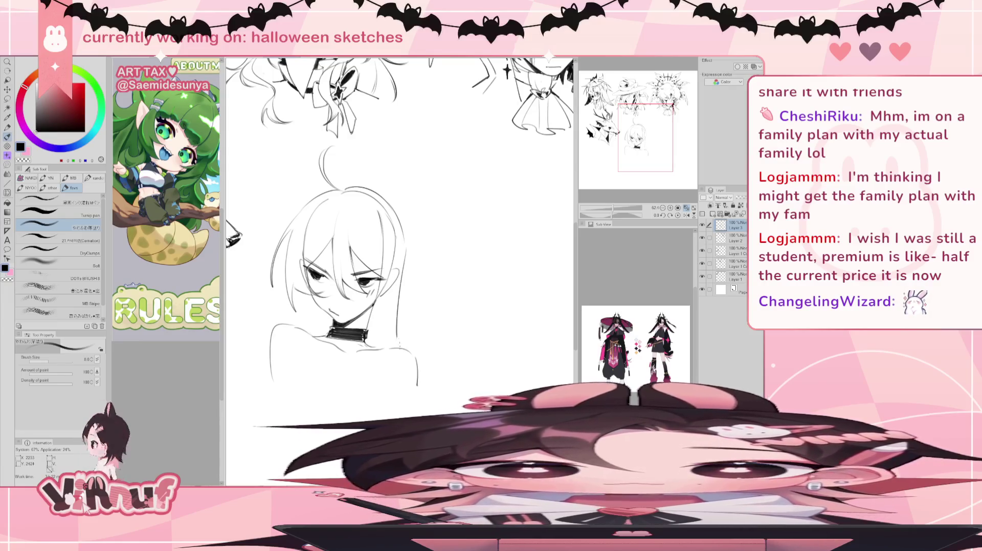
pyautogui.hotkey('ctrl', 'z')
pyautogui.hotkey('ctrl', 'z')
pyautogui.moveTo(408, 250); pyautogui.dragTo(400, 343)
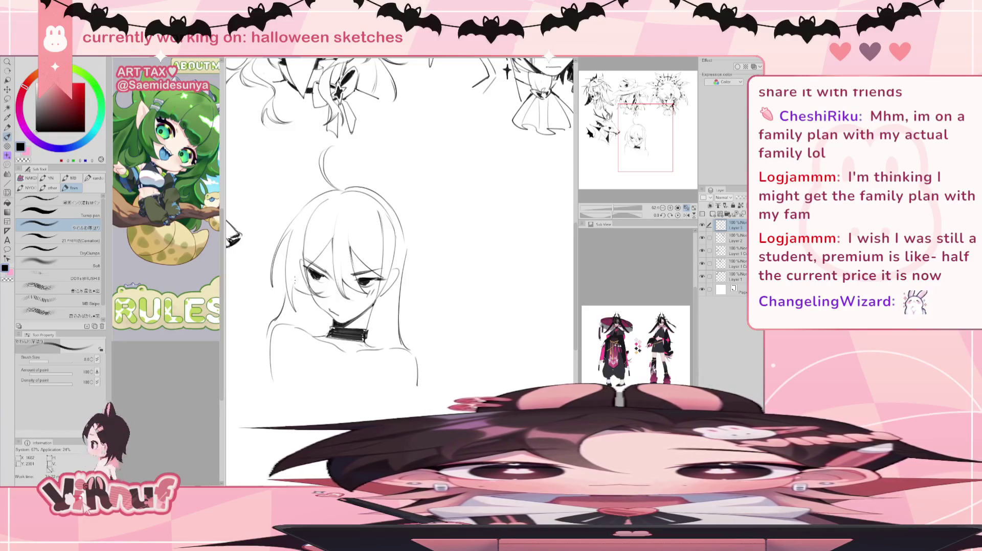
pyautogui.moveTo(279, 325); pyautogui.dragTo(251, 389)
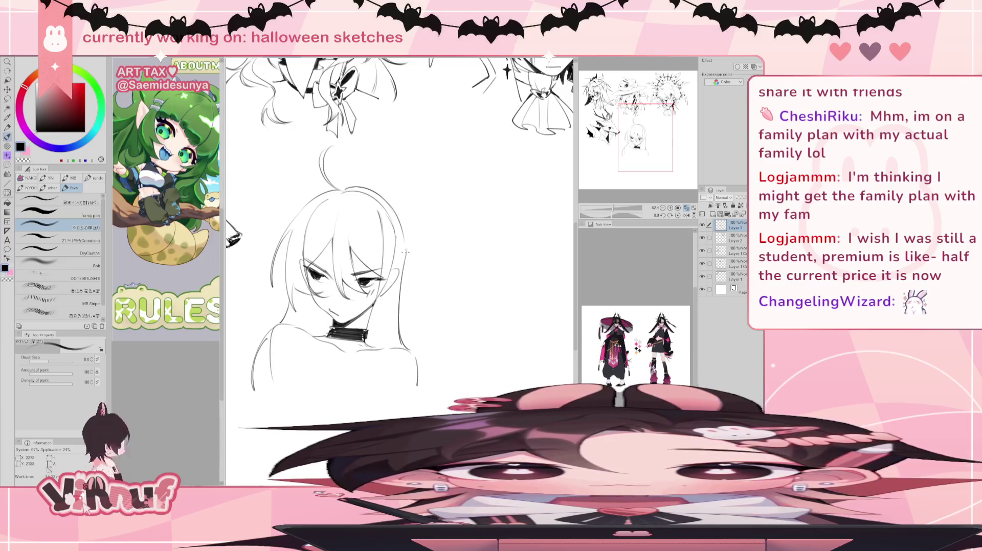
pyautogui.press('e')
pyautogui.moveTo(332, 197); pyautogui.dragTo(307, 247)
pyautogui.hotkey('ctrl', 'z')
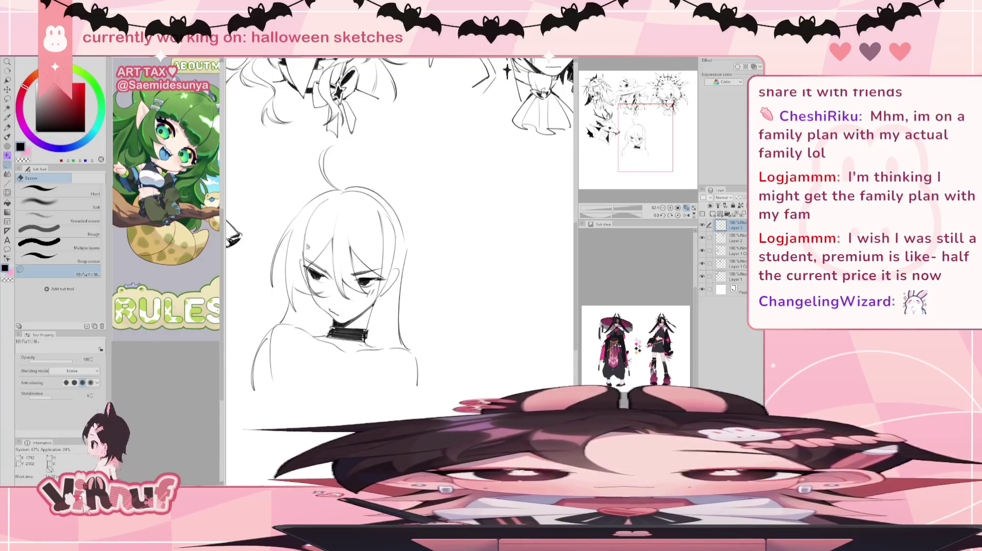
pyautogui.moveTo(332, 193)
pyautogui.mouseDown()
pyautogui.moveTo(303, 283)
pyautogui.moveTo(310, 239)
pyautogui.mouseUp()
pyautogui.moveTo(391, 281)
pyautogui.mouseDown()
pyautogui.moveTo(381, 304)
pyautogui.moveTo(404, 256)
pyautogui.moveTo(391, 210)
pyautogui.moveTo(353, 188)
pyautogui.moveTo(396, 280)
pyautogui.moveTo(384, 299)
pyautogui.moveTo(390, 259)
pyautogui.moveTo(354, 196)
pyautogui.moveTo(368, 188)
pyautogui.moveTo(391, 215)
pyautogui.moveTo(403, 252)
pyautogui.mouseUp()
pyautogui.moveTo(400, 203); pyautogui.dragTo(398, 275)
pyautogui.press('b')
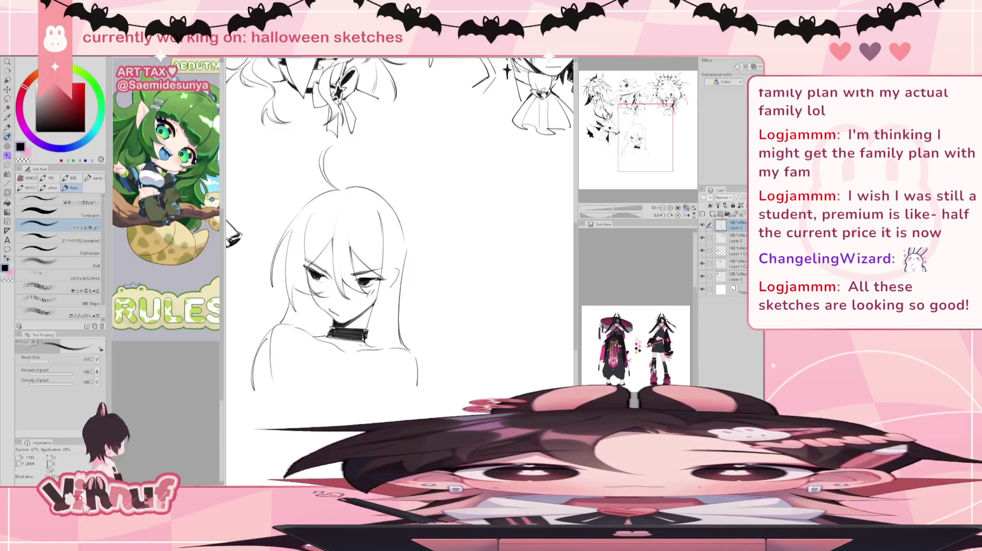
pyautogui.press('e')
pyautogui.press('p')
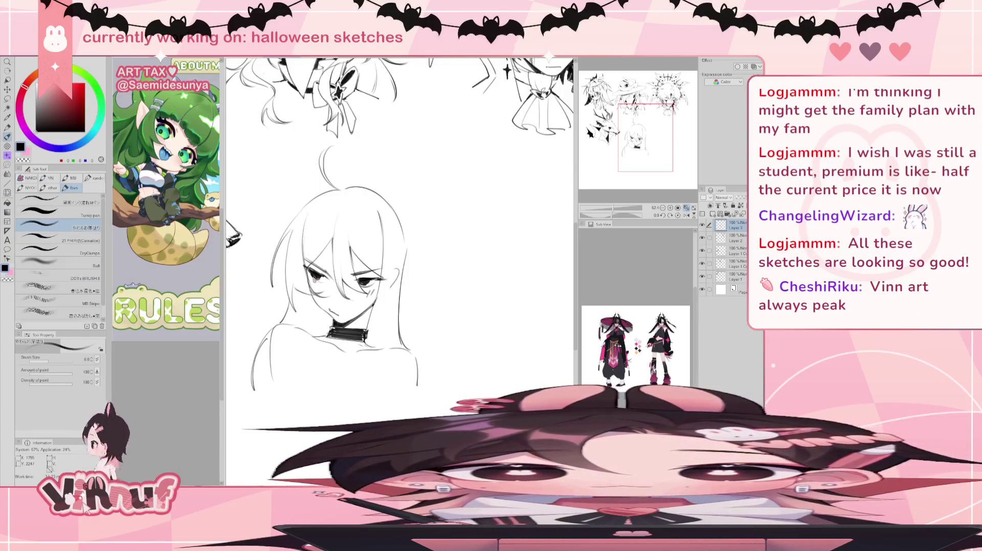
pyautogui.press('e')
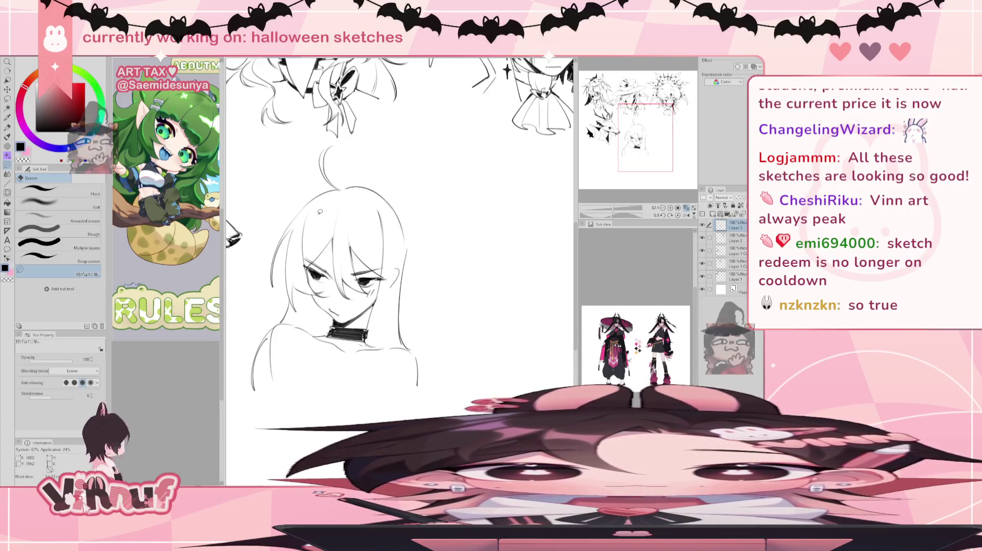
pyautogui.press('p')
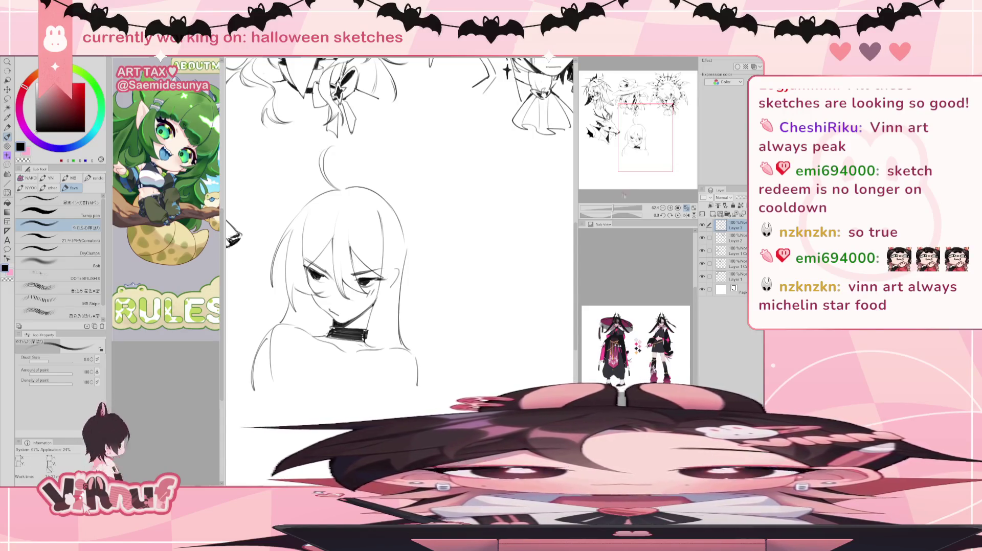
# Zoom out to 30% and draw the left bunny ear above the head, filled black
pyautogui.moveTo(614, 208); pyautogui.dragTo(609, 208)
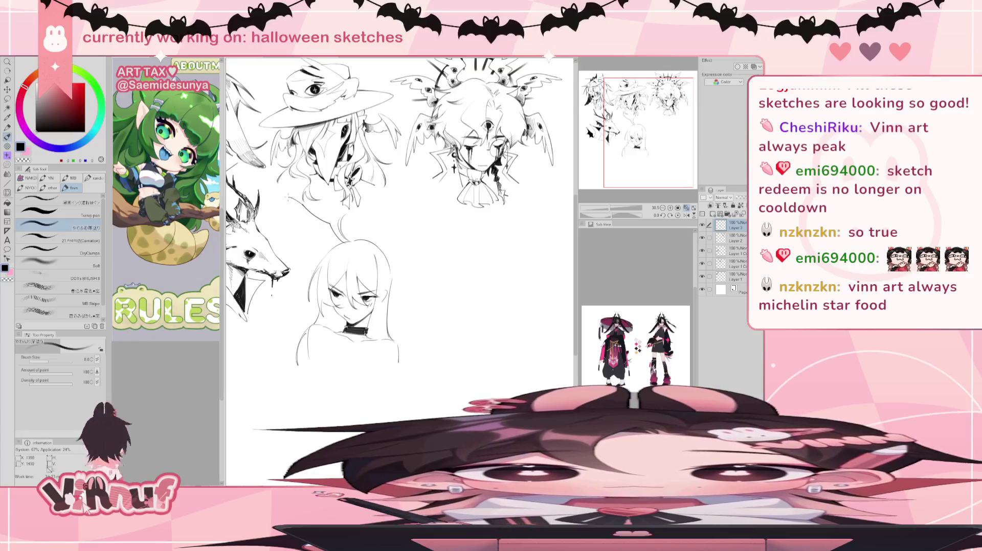
pyautogui.moveTo(289, 198); pyautogui.dragTo(328, 235)
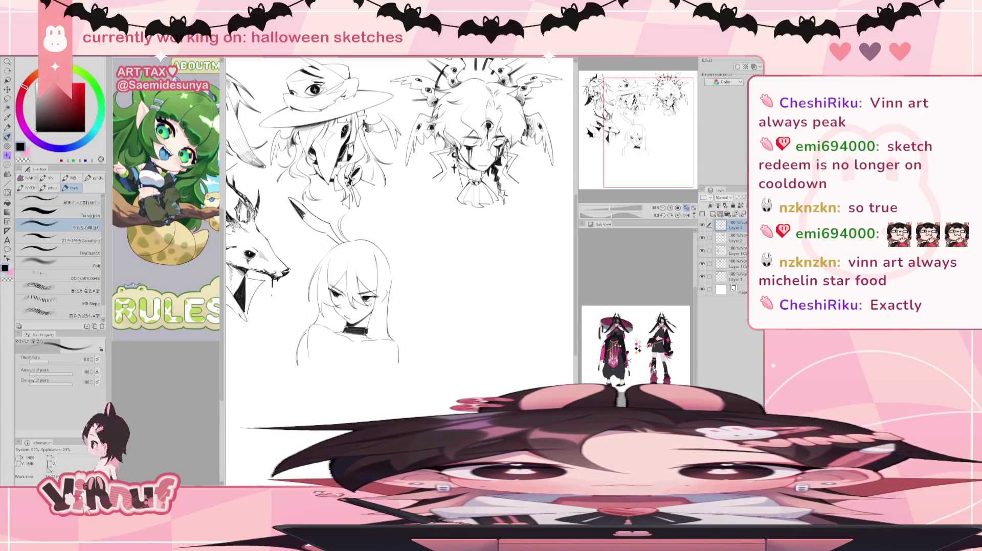
pyautogui.moveTo(305, 209); pyautogui.dragTo(318, 228)
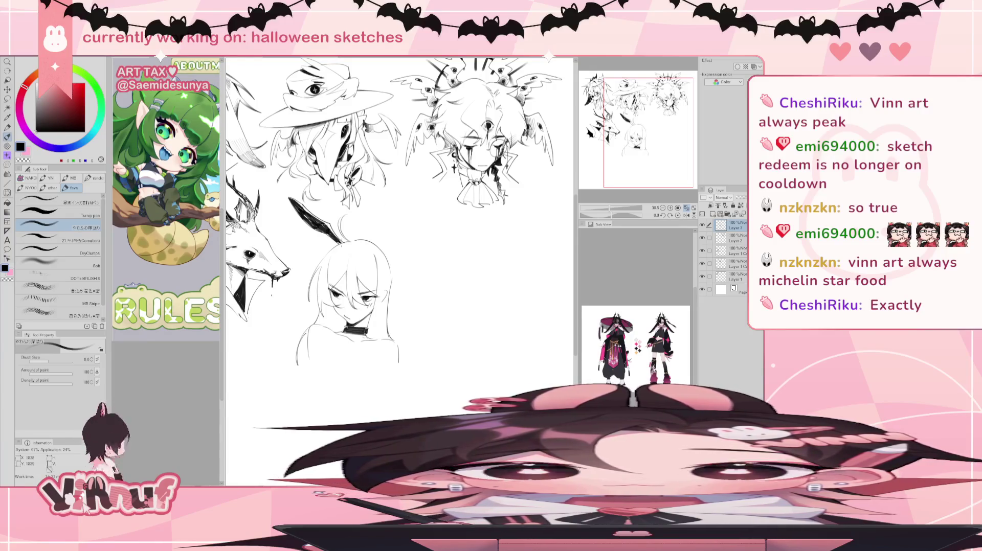
pyautogui.moveTo(305, 217)
pyautogui.mouseDown()
pyautogui.moveTo(317, 230)
pyautogui.moveTo(309, 220)
pyautogui.mouseUp()
pyautogui.hotkey('ctrl', 'z')
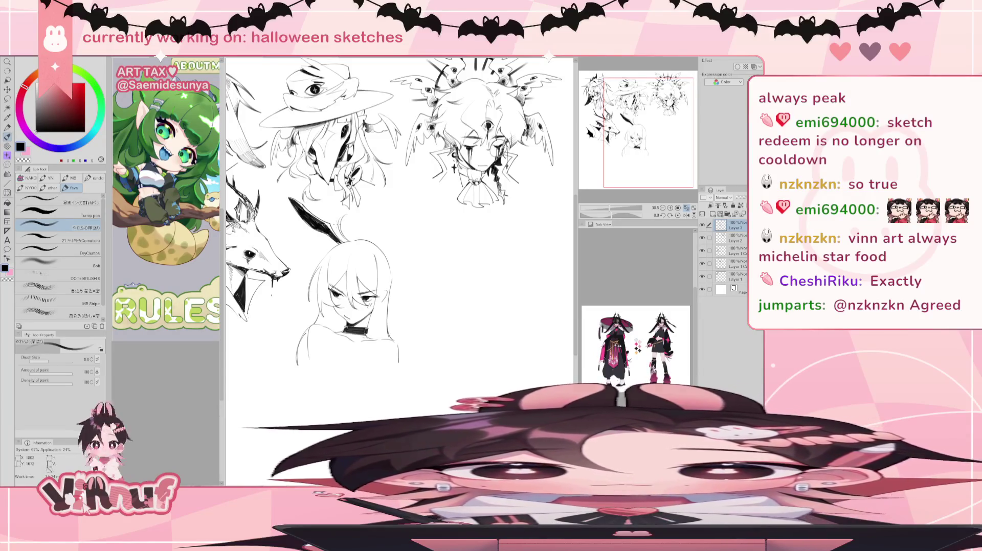
pyautogui.moveTo(331, 223); pyautogui.dragTo(326, 231)
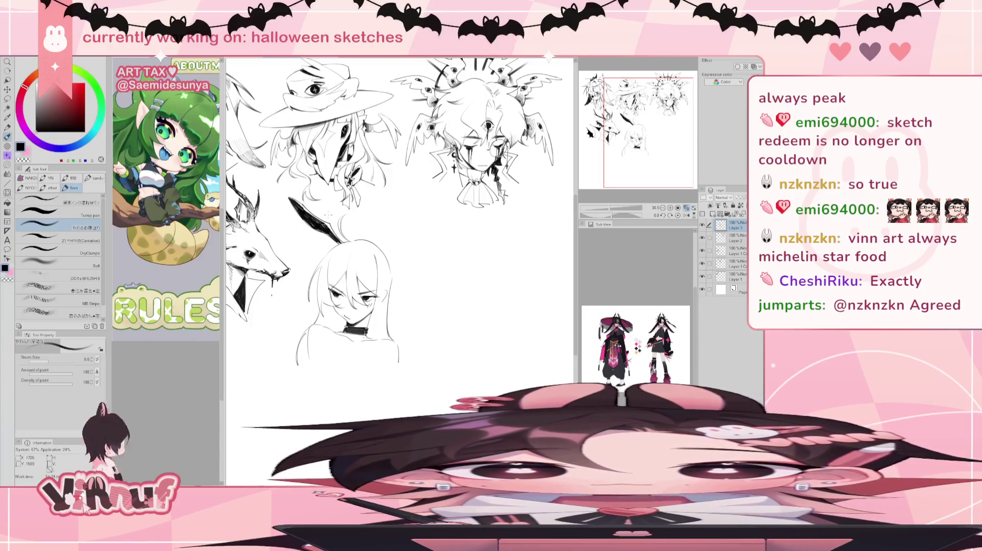
pyautogui.moveTo(333, 221); pyautogui.dragTo(326, 232)
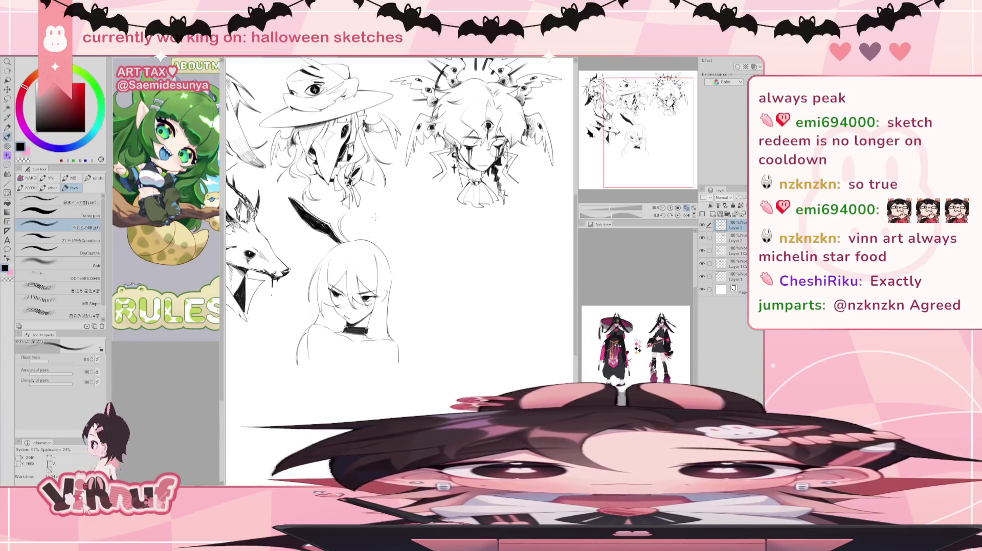
# Draw the second bunny ear as a loop and fill it black
pyautogui.moveTo(365, 240); pyautogui.dragTo(367, 212)
pyautogui.hotkey('ctrl', 'z')
pyautogui.moveTo(366, 249); pyautogui.dragTo(370, 213)
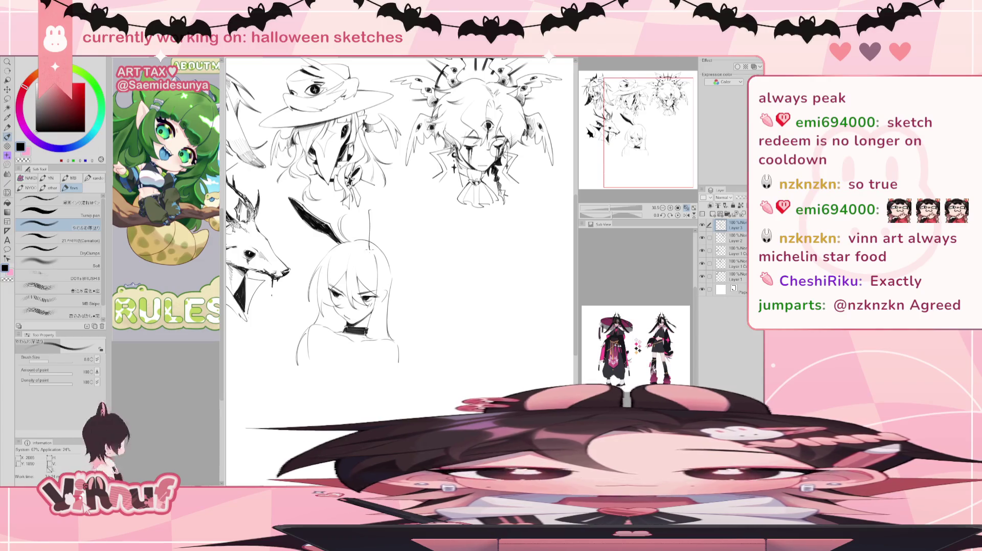
pyautogui.hotkey('ctrl', 'z')
pyautogui.moveTo(372, 255); pyautogui.dragTo(382, 252)
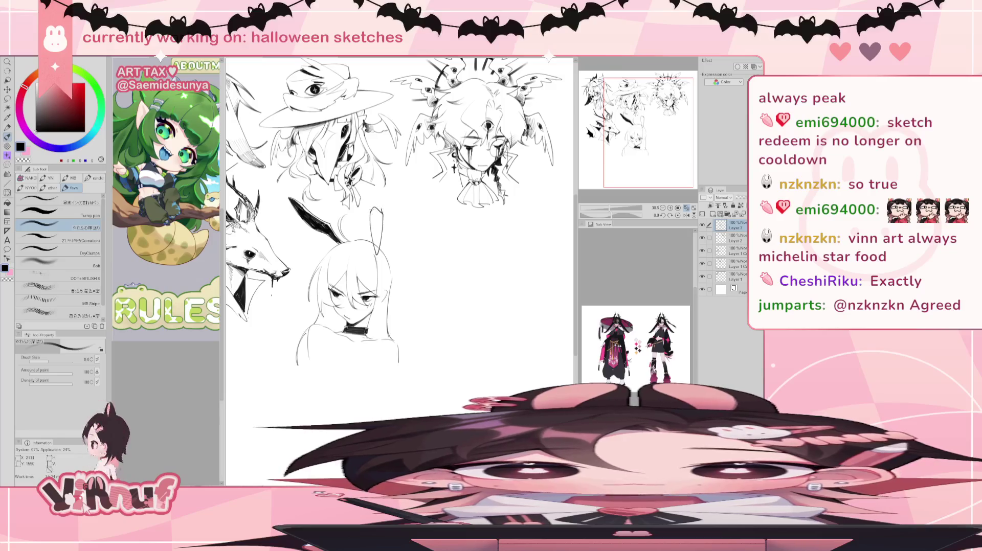
pyautogui.press('e')
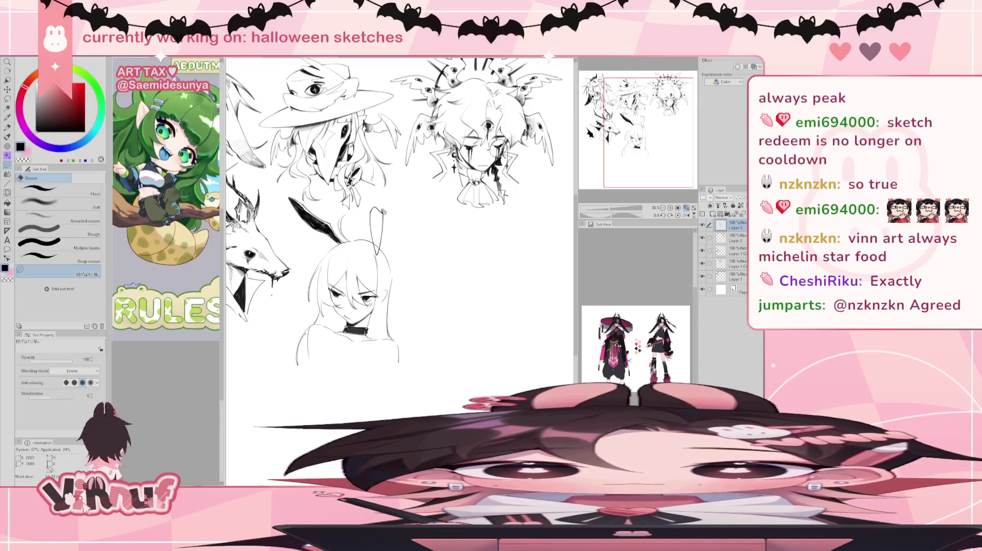
pyautogui.press('p')
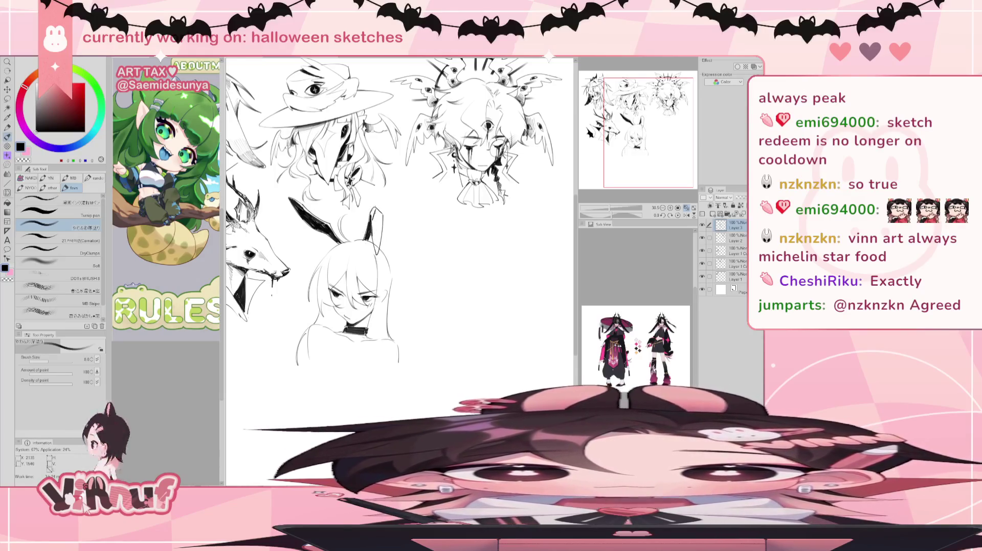
pyautogui.moveTo(375, 210); pyautogui.dragTo(375, 221)
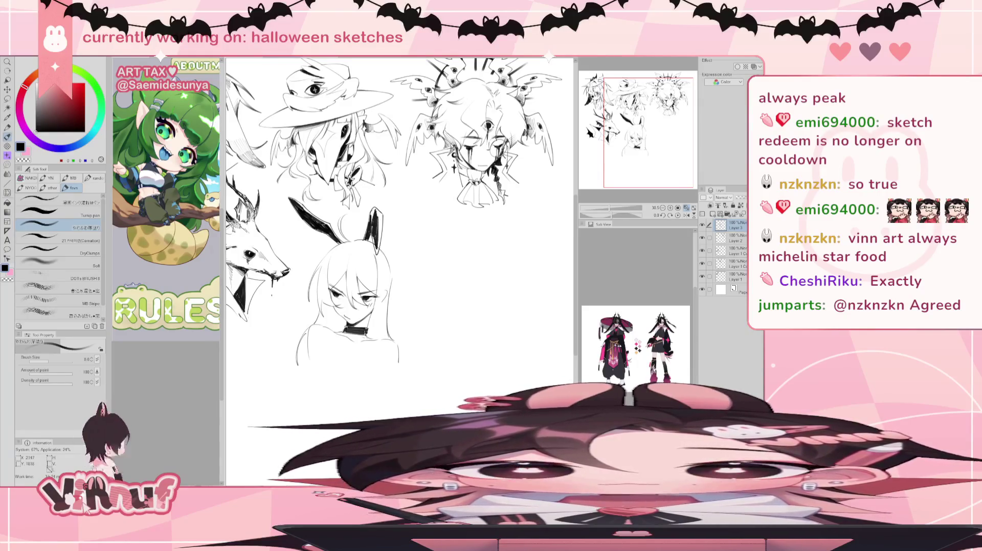
pyautogui.moveTo(381, 245); pyautogui.dragTo(375, 211)
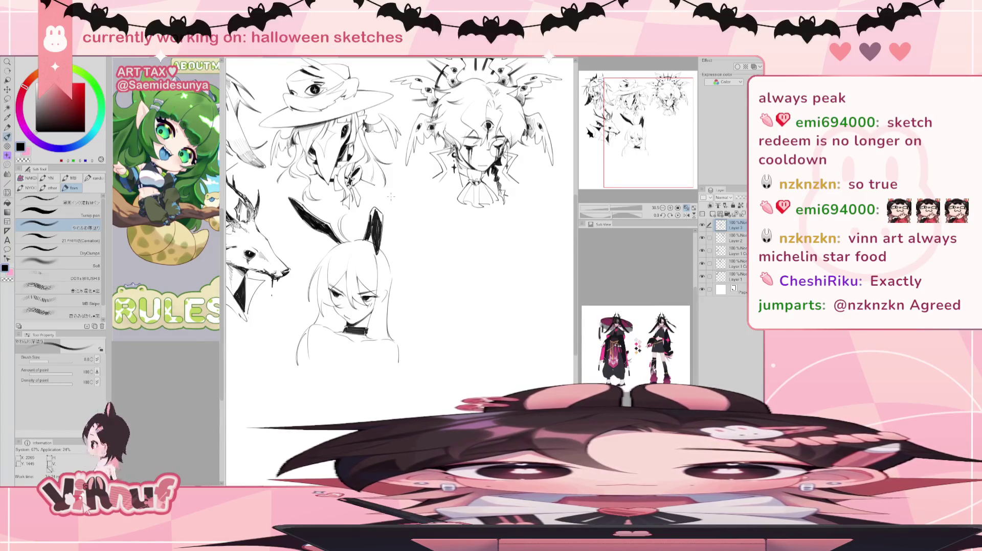
pyautogui.moveTo(358, 255)
pyautogui.mouseDown()
pyautogui.moveTo(394, 209)
pyautogui.moveTo(353, 243)
pyautogui.mouseUp()
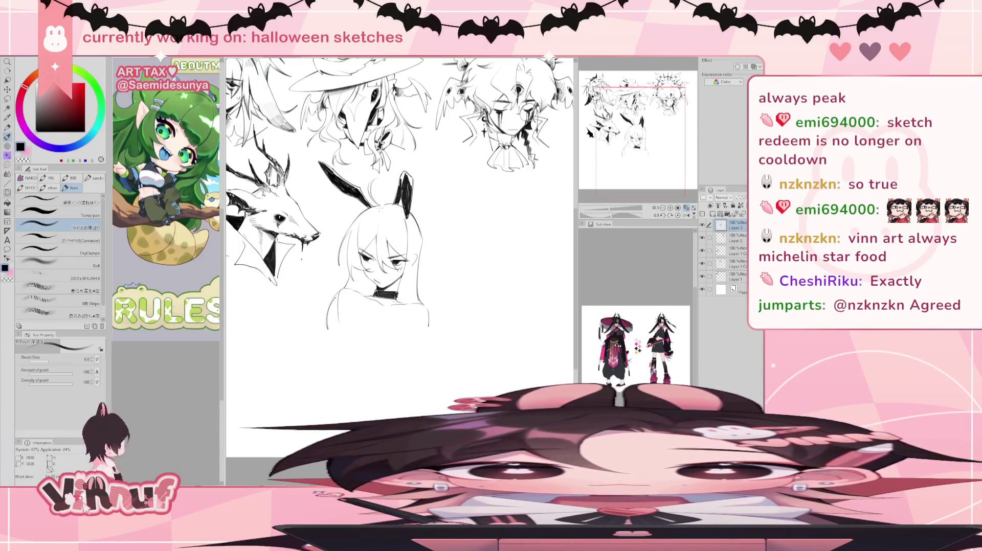
# Draw a small horn on the left side of the bunny girl's head and reinforce its outline
pyautogui.scroll(2, 399, 225)
pyautogui.scroll(2, 398, 225)
pyautogui.scroll(2, 399, 225)
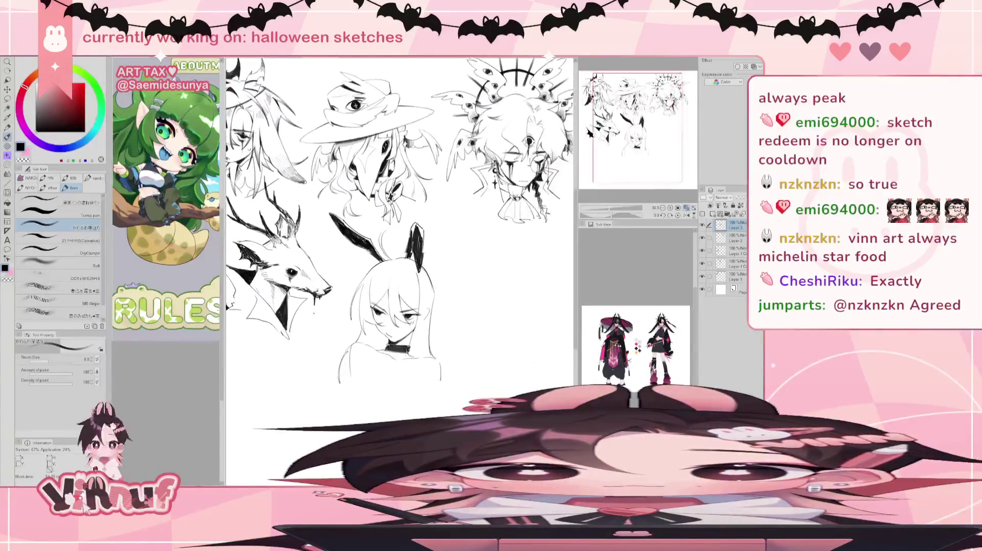
pyautogui.scroll(-3, 399, 225)
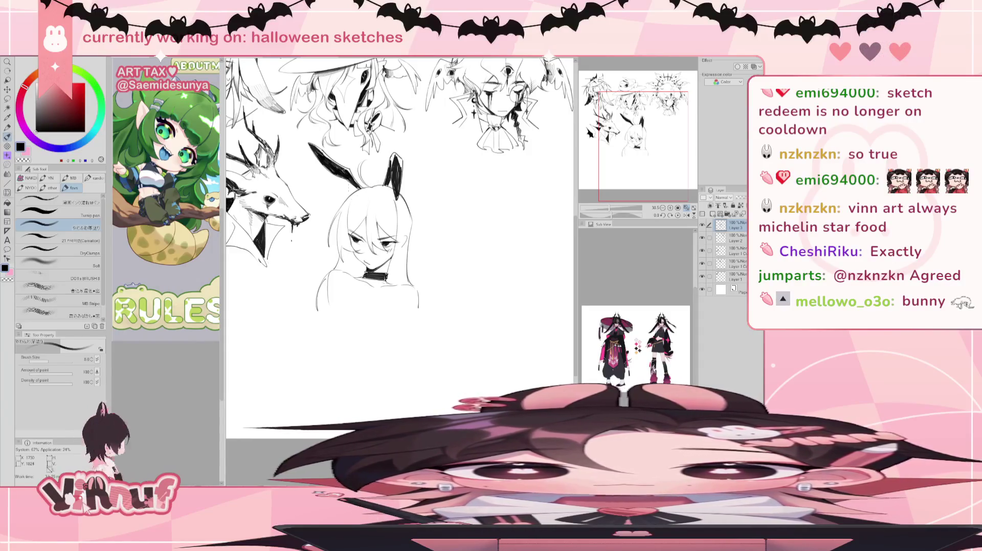
pyautogui.moveTo(347, 192); pyautogui.dragTo(354, 207)
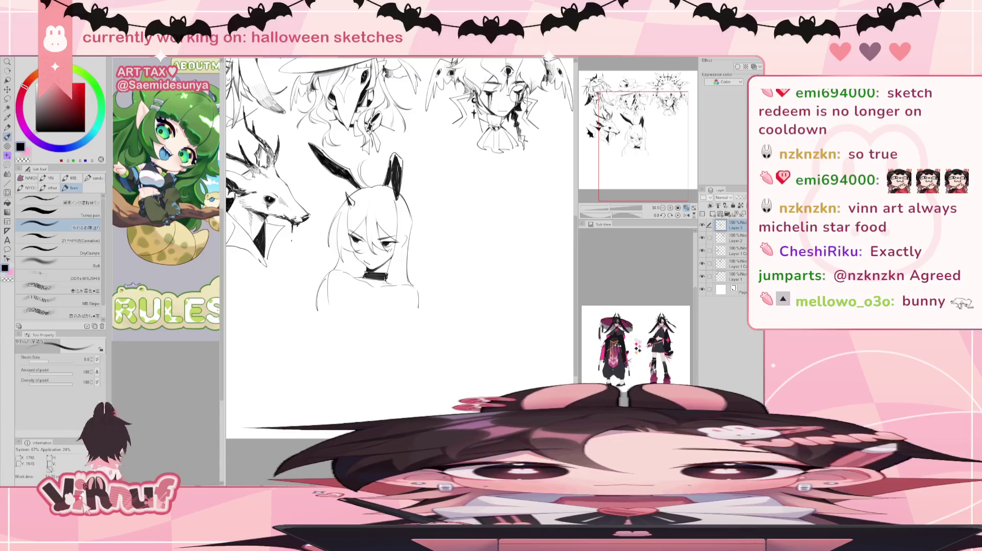
pyautogui.moveTo(349, 196); pyautogui.dragTo(354, 204)
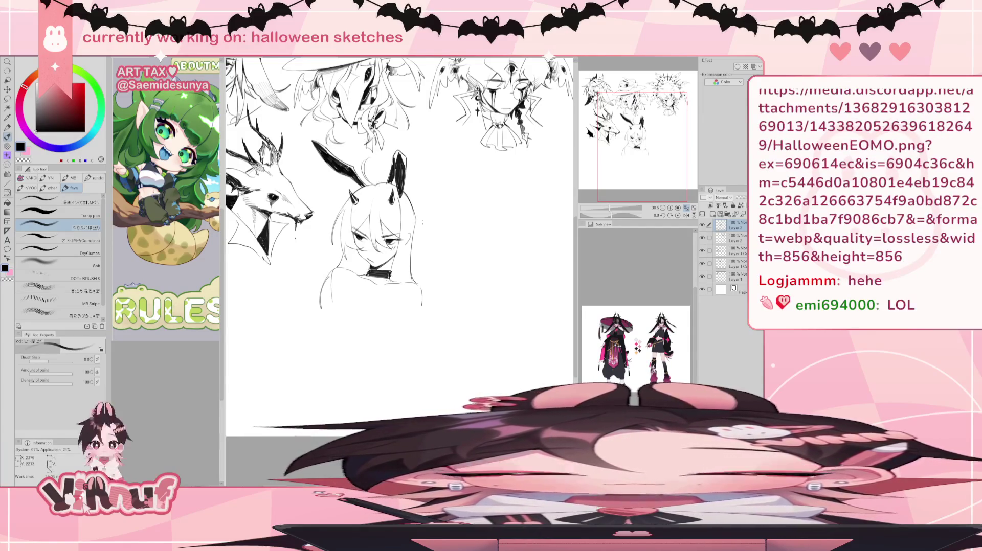
# Erase the girl's shoulder lines on both sides with the eraser
pyautogui.press('e')
pyautogui.moveTo(320, 306); pyautogui.dragTo(337, 262)
pyautogui.moveTo(420, 288); pyautogui.dragTo(432, 319)
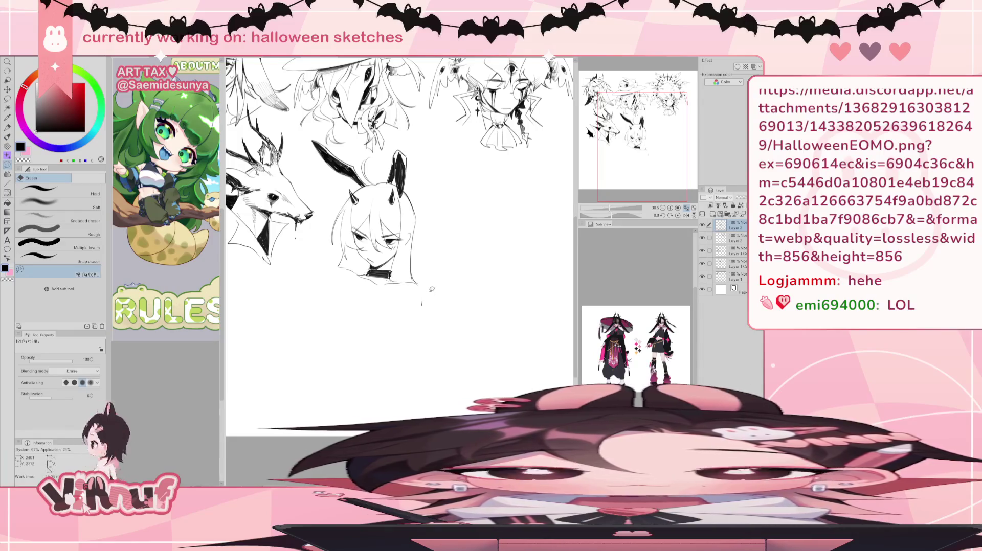
# Draw a long hair strand down the right side, redrawing it after an undo
pyautogui.press('b')
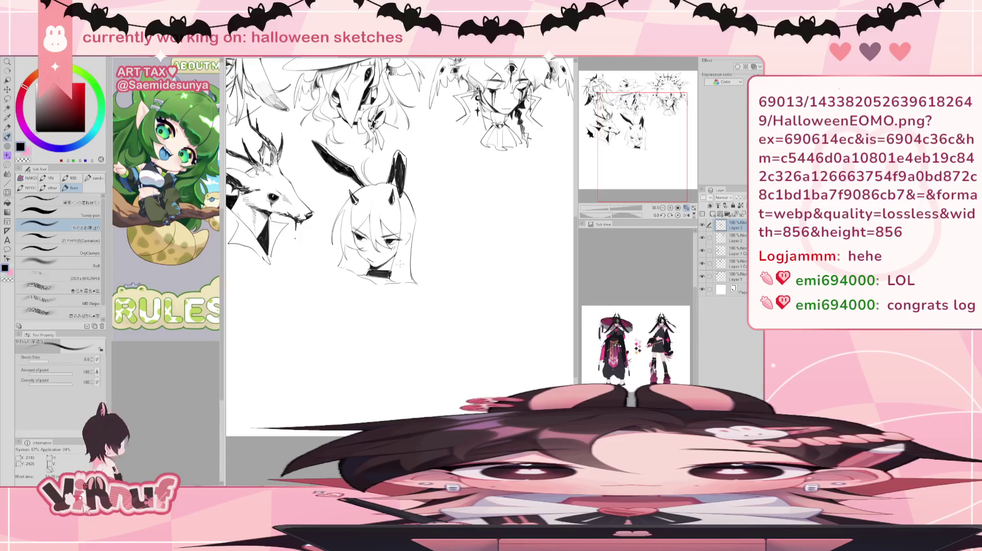
pyautogui.moveTo(407, 215); pyautogui.dragTo(402, 275)
pyautogui.hotkey('ctrl', 'z')
pyautogui.moveTo(408, 210)
pyautogui.mouseDown()
pyautogui.moveTo(403, 276)
pyautogui.moveTo(384, 302)
pyautogui.moveTo(408, 325)
pyautogui.moveTo(391, 329)
pyautogui.mouseUp()
pyautogui.hotkey('ctrl', 'z')
pyautogui.hotkey('ctrl', 'z')
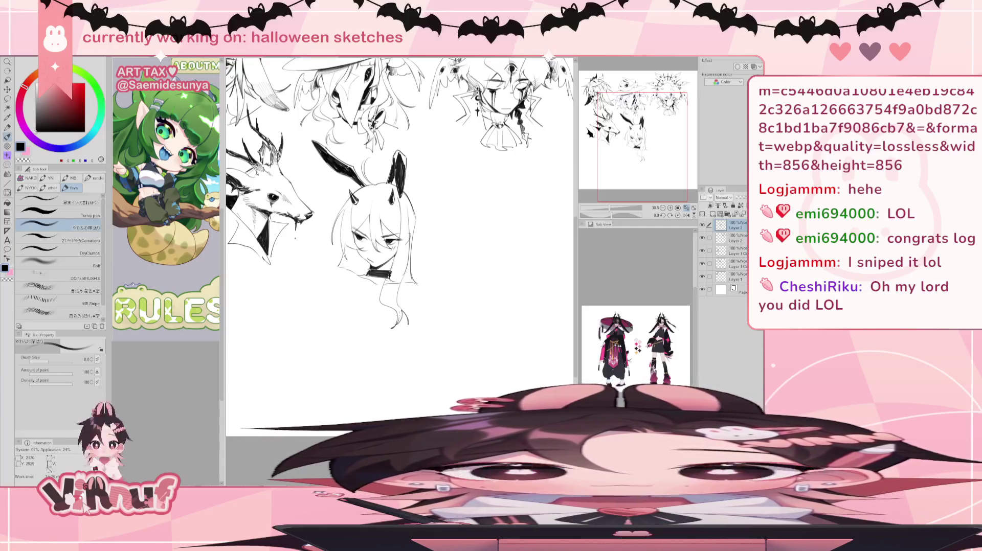
# Extend the hair on the right side of the head with a short stroke
pyautogui.press('e')
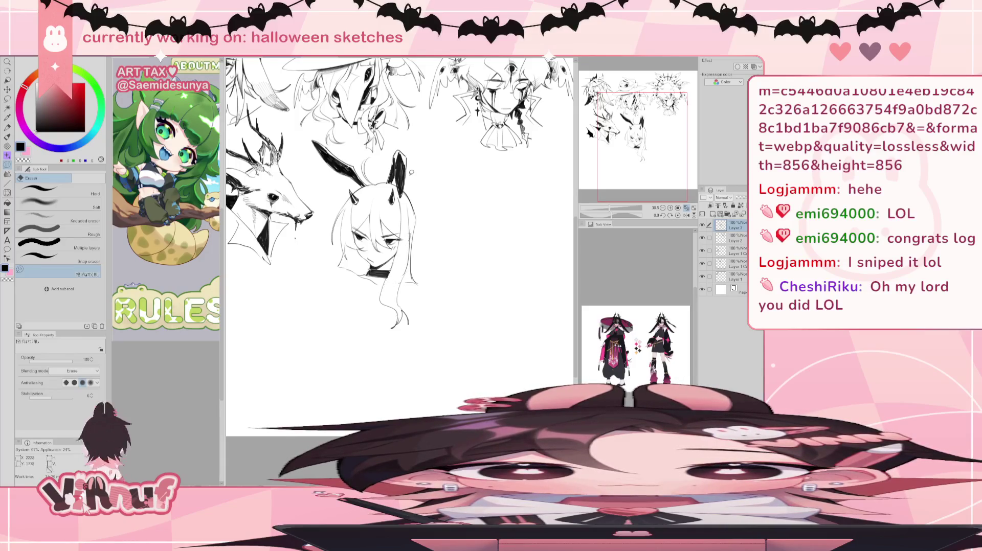
pyautogui.press('b')
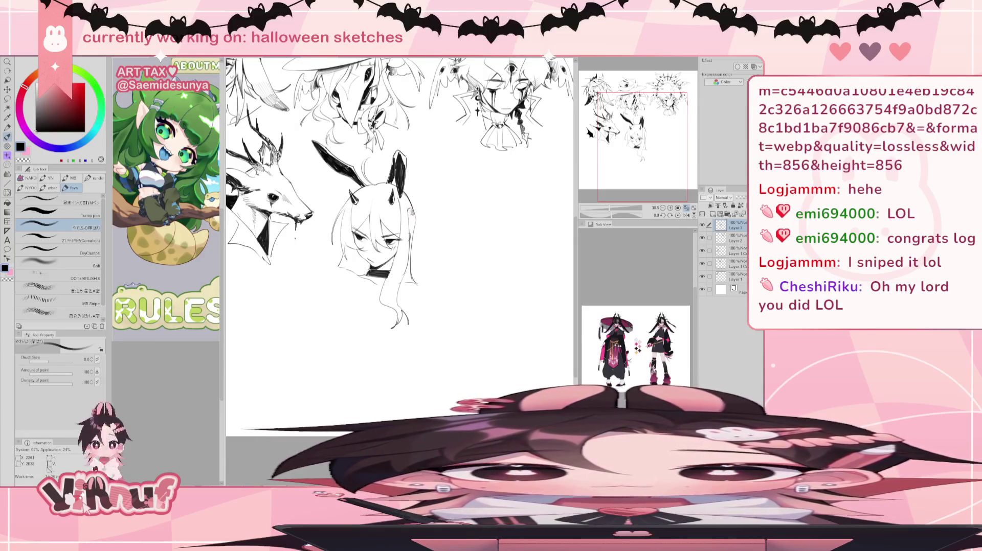
pyautogui.moveTo(417, 208); pyautogui.dragTo(421, 225)
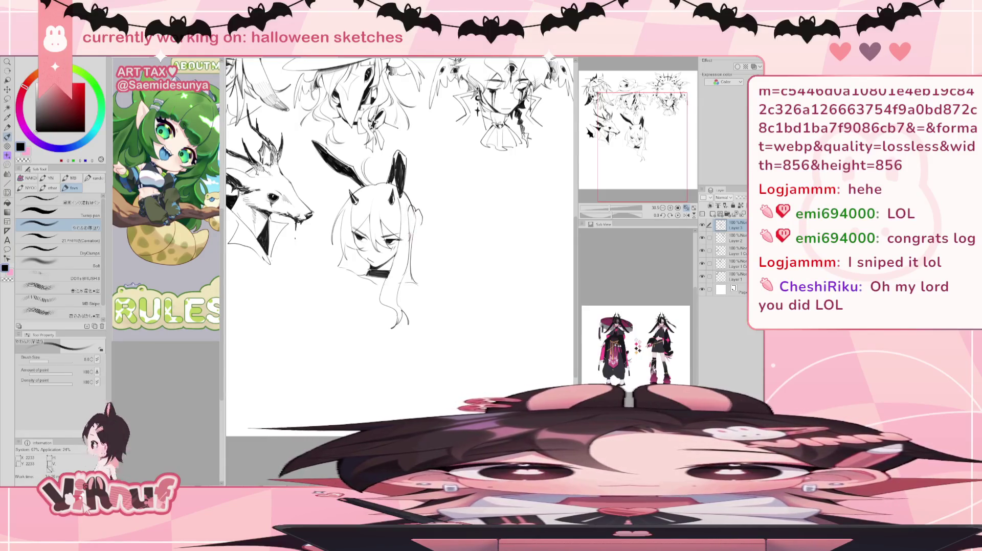
pyautogui.press('e')
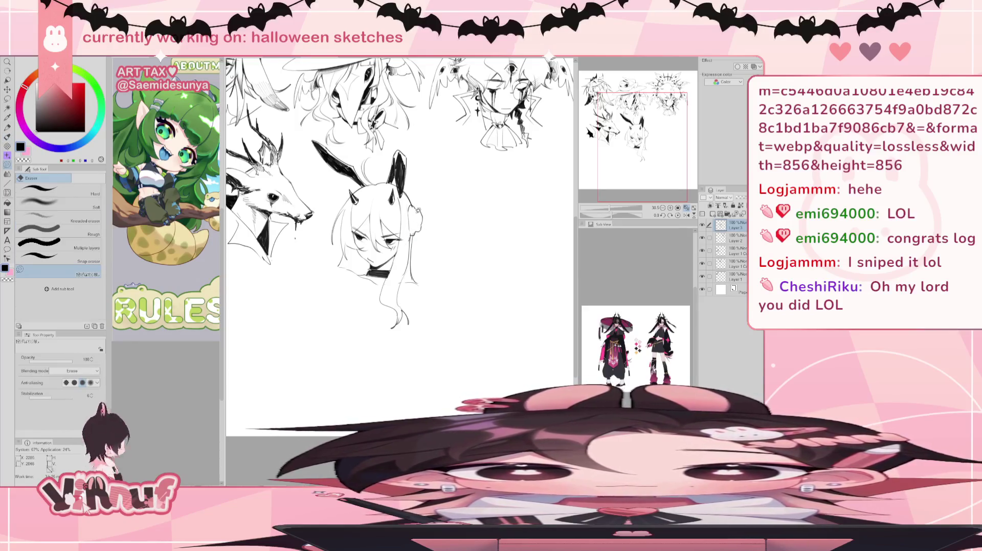
pyautogui.press('p')
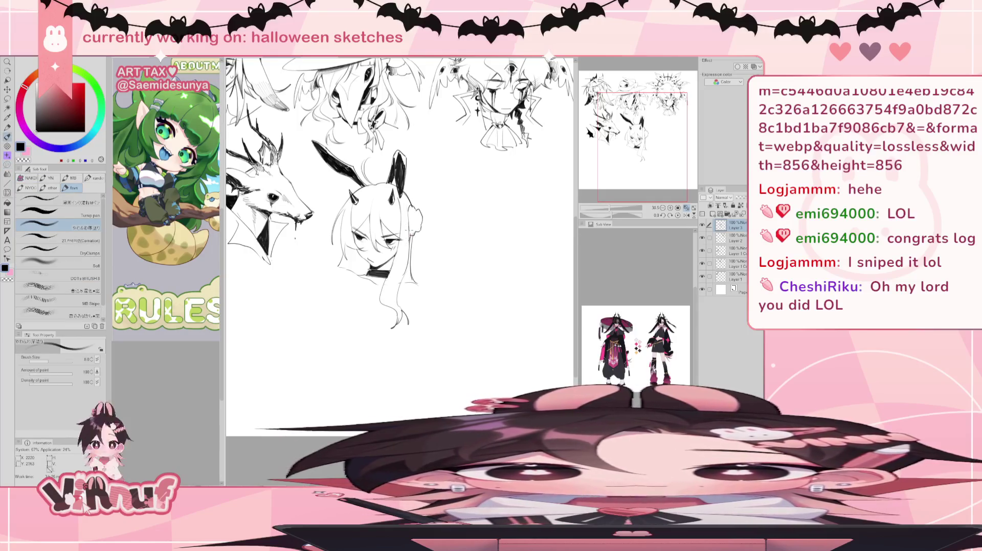
pyautogui.press('e')
pyautogui.press('p')
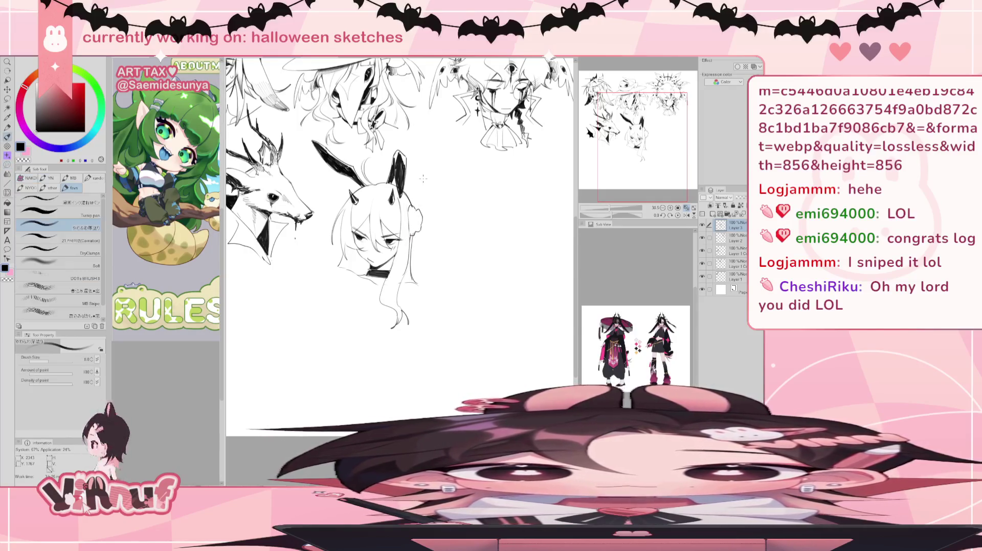
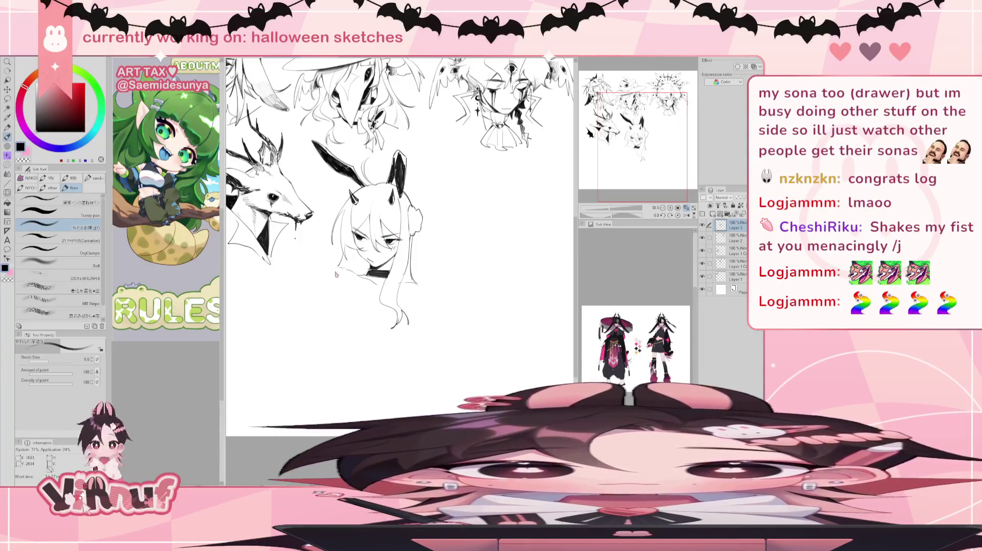
# Draw shoulder curves under the girl's head, redoing the right one shorter
pyautogui.moveTo(337, 269); pyautogui.dragTo(322, 302)
pyautogui.moveTo(422, 288); pyautogui.dragTo(442, 311)
pyautogui.hotkey('ctrl', 'z')
pyautogui.hotkey('ctrl', 'z')
pyautogui.moveTo(420, 280)
pyautogui.mouseDown()
pyautogui.moveTo(434, 307)
pyautogui.moveTo(429, 290)
pyautogui.mouseUp()
pyautogui.hotkey('ctrl', 'z')
pyautogui.hotkey('ctrl', 'z')
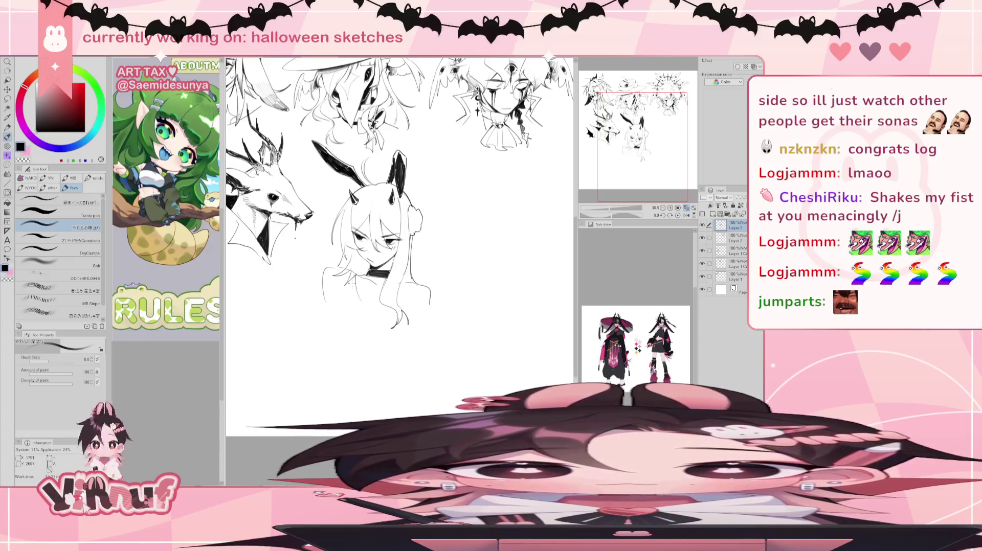
# Add two long hair strands flowing down the girl's left side
pyautogui.moveTo(356, 283); pyautogui.dragTo(353, 322)
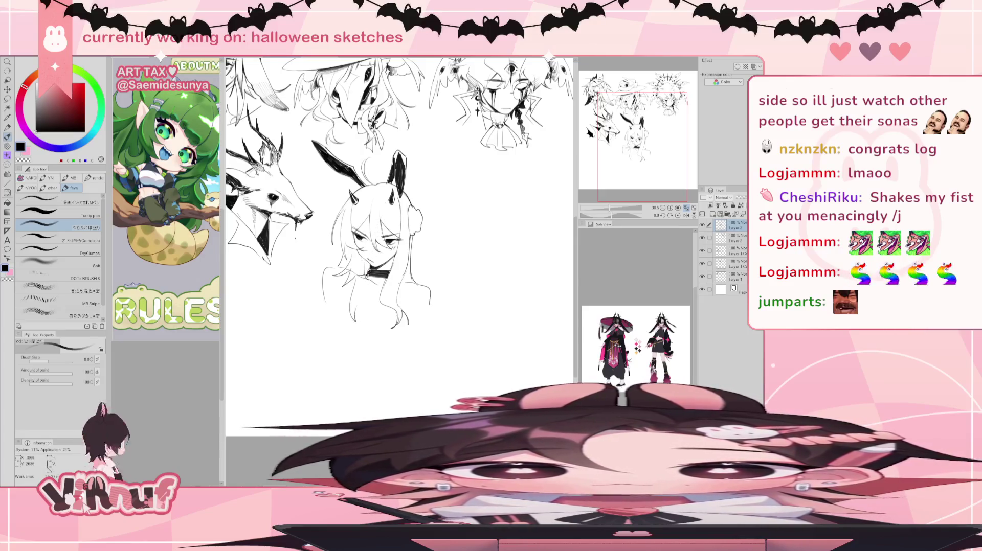
pyautogui.hotkey('ctrl', 'z')
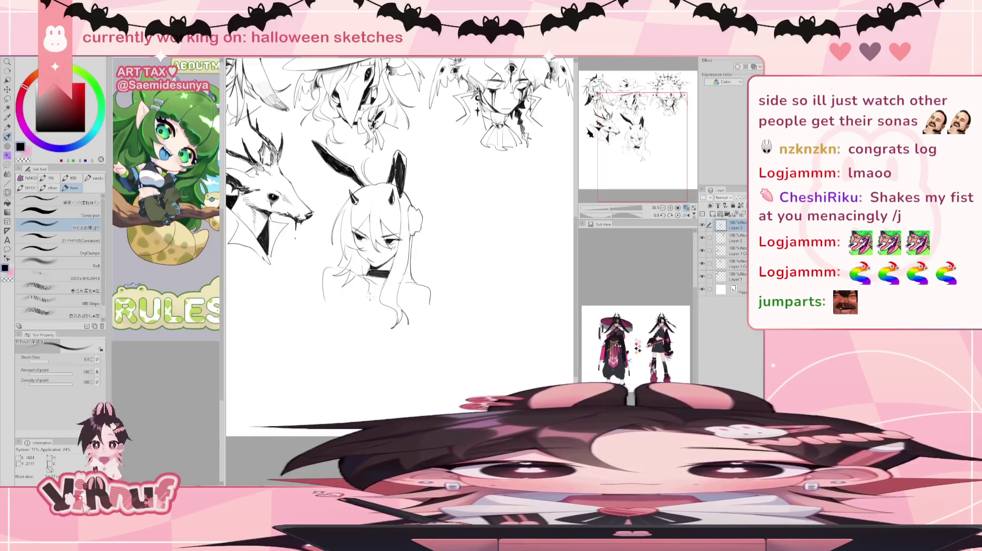
pyautogui.moveTo(364, 295); pyautogui.dragTo(367, 331)
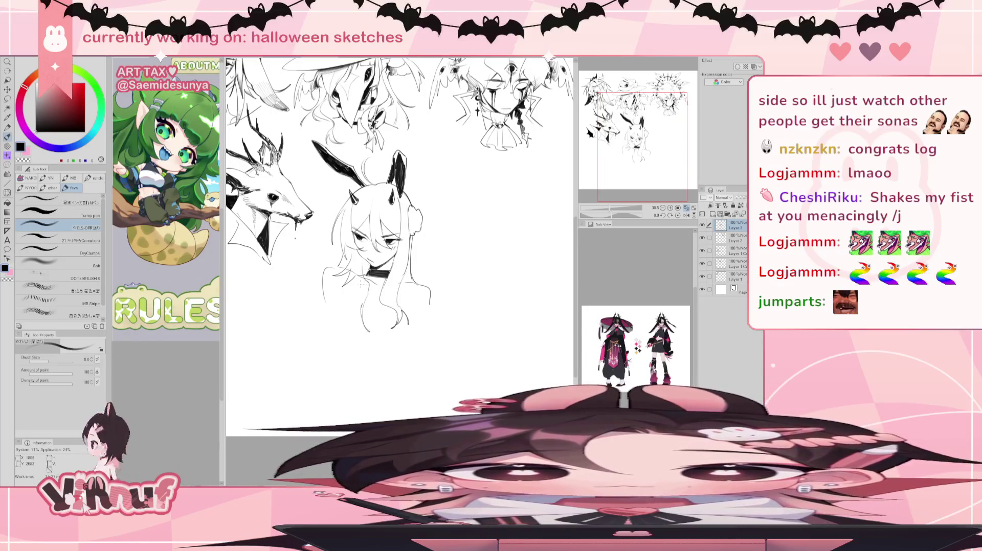
pyautogui.moveTo(355, 280); pyautogui.dragTo(364, 337)
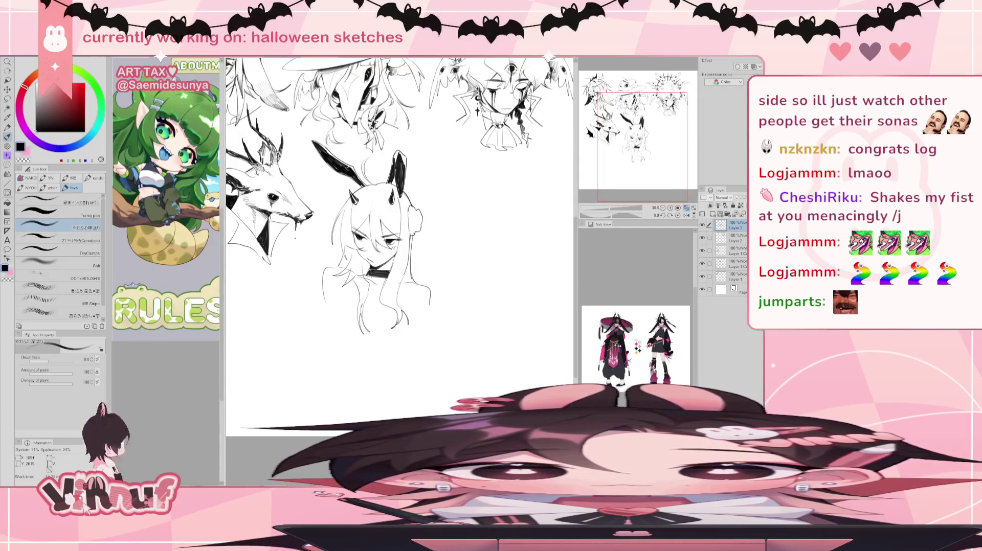
pyautogui.press('e')
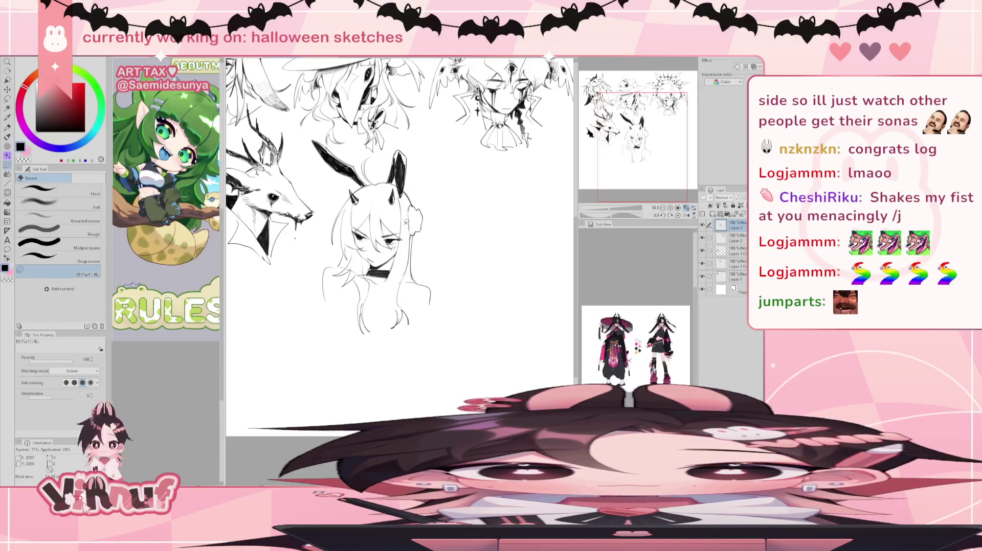
pyautogui.press('p')
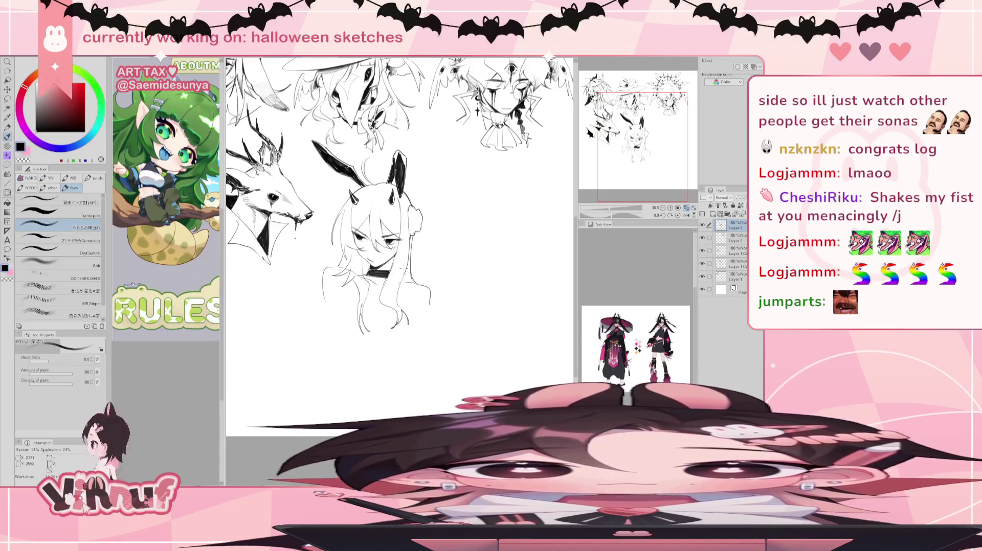
pyautogui.press('e')
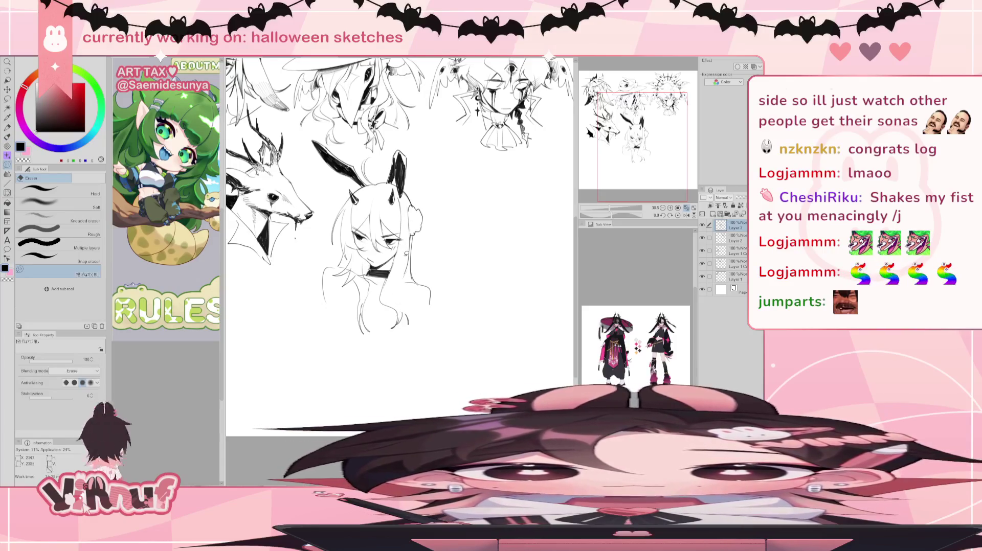
pyautogui.press('p')
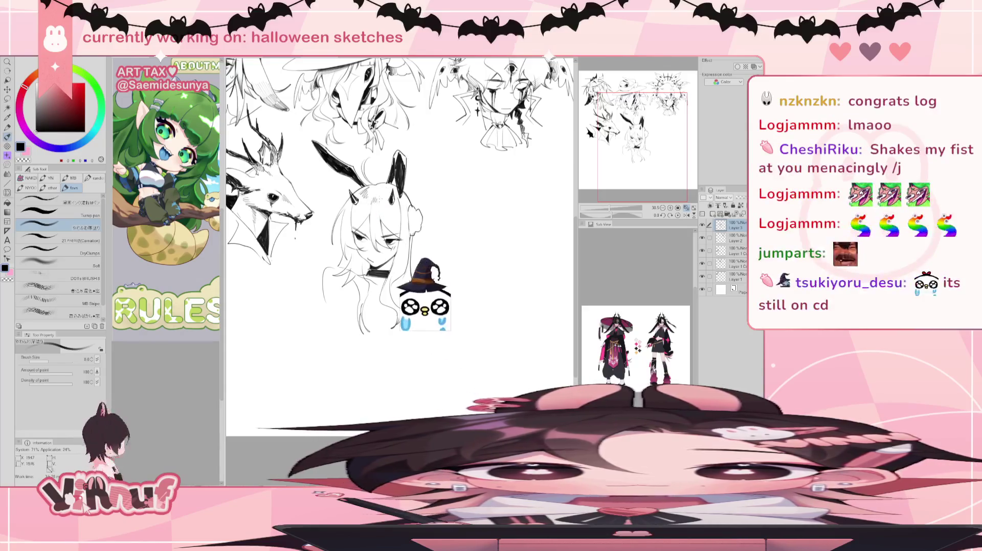
# Mirror the canvas and lasso-select a section of the girl's left hair
pyautogui.press('h')
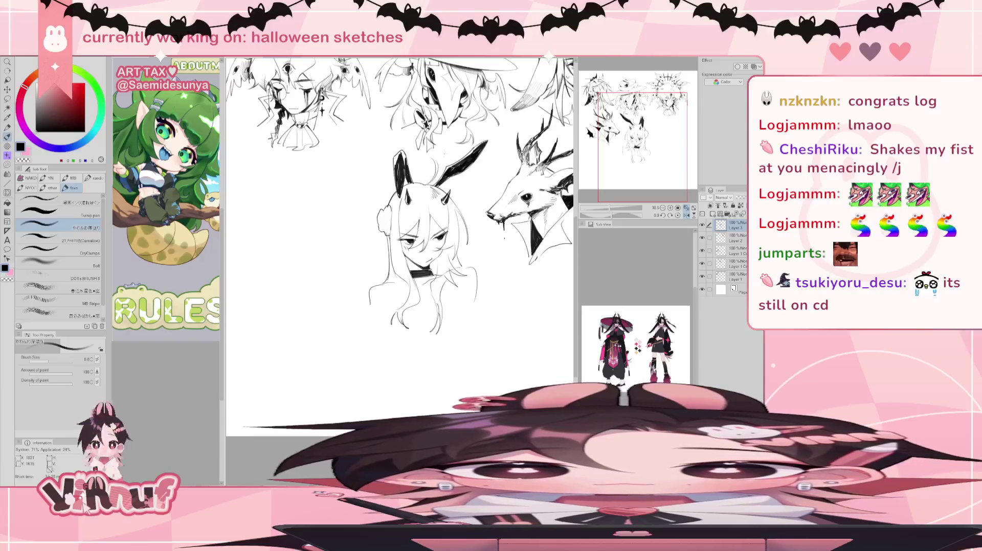
pyautogui.press('j')
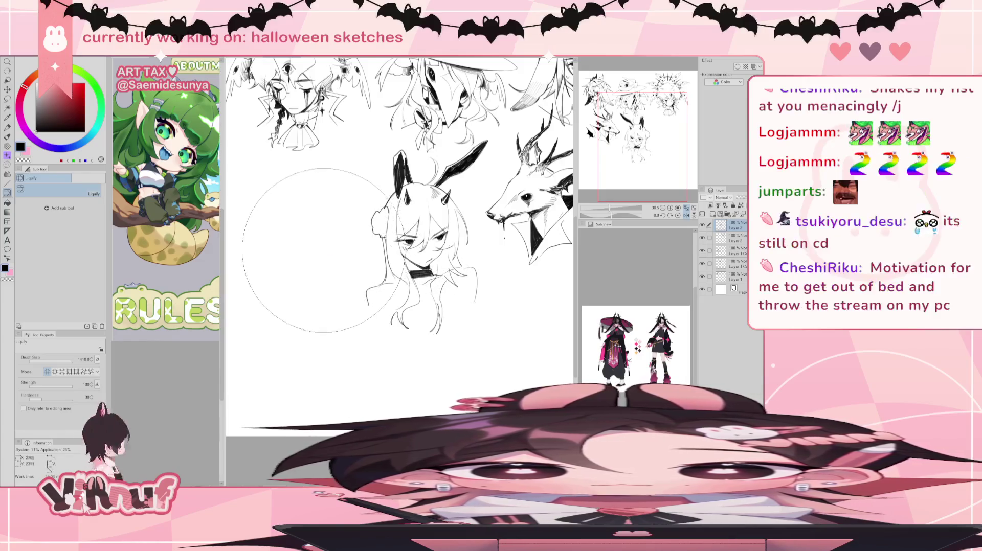
pyautogui.press('m')
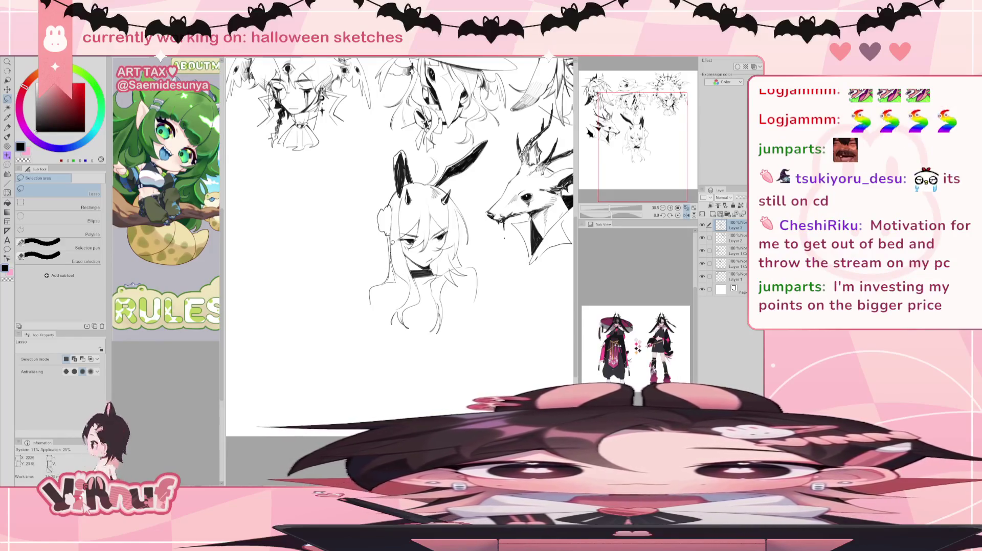
pyautogui.moveTo(390, 233); pyautogui.dragTo(400, 289)
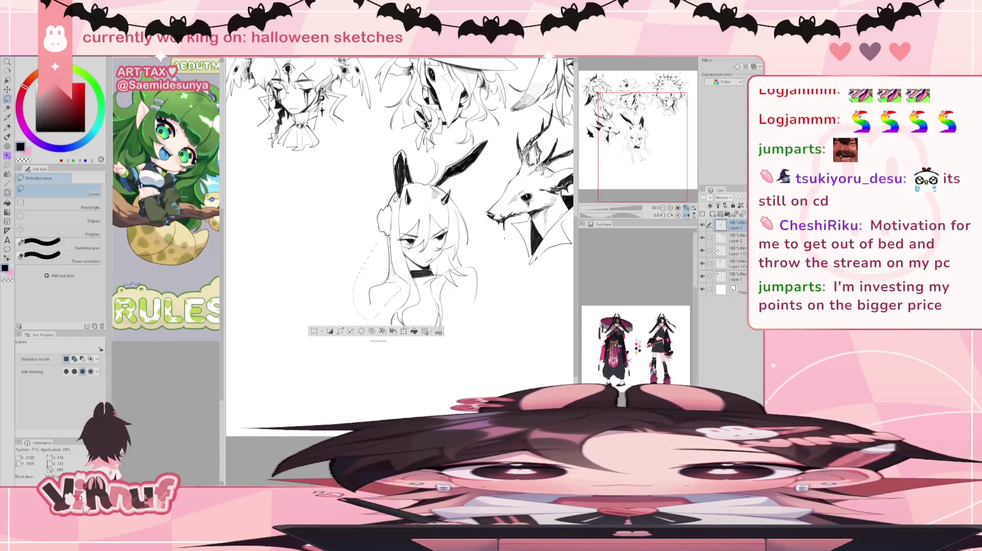
pyautogui.moveTo(389, 200); pyautogui.dragTo(401, 187)
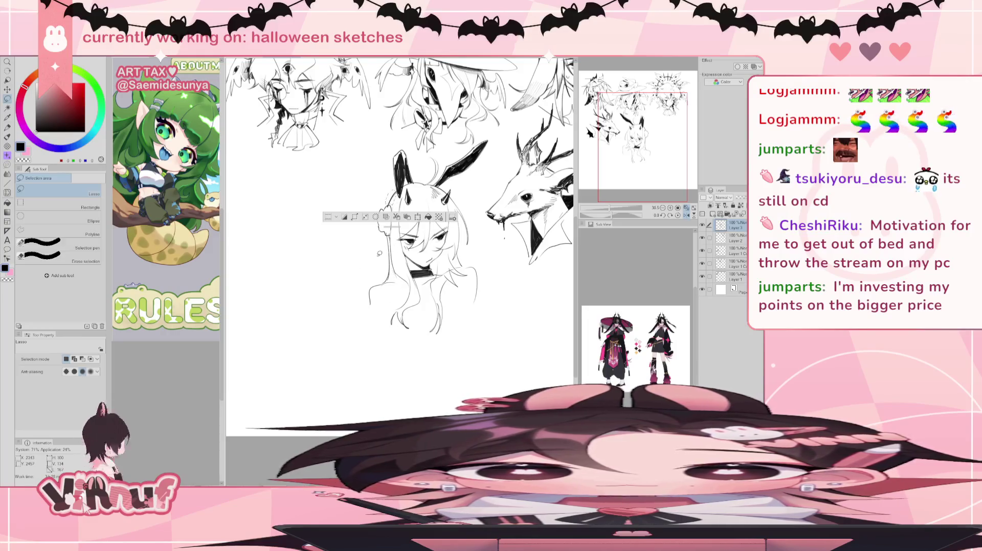
# Nudge the selected hair strokes slightly down, deselect, and unmirror the canvas
pyautogui.press('k')
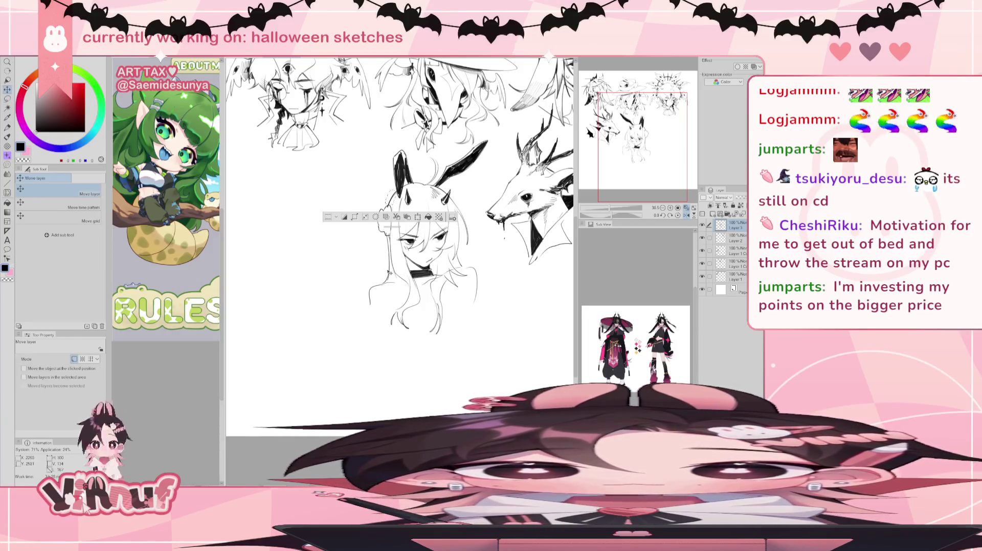
pyautogui.moveTo(389, 272); pyautogui.dragTo(388, 234)
pyautogui.press('m')
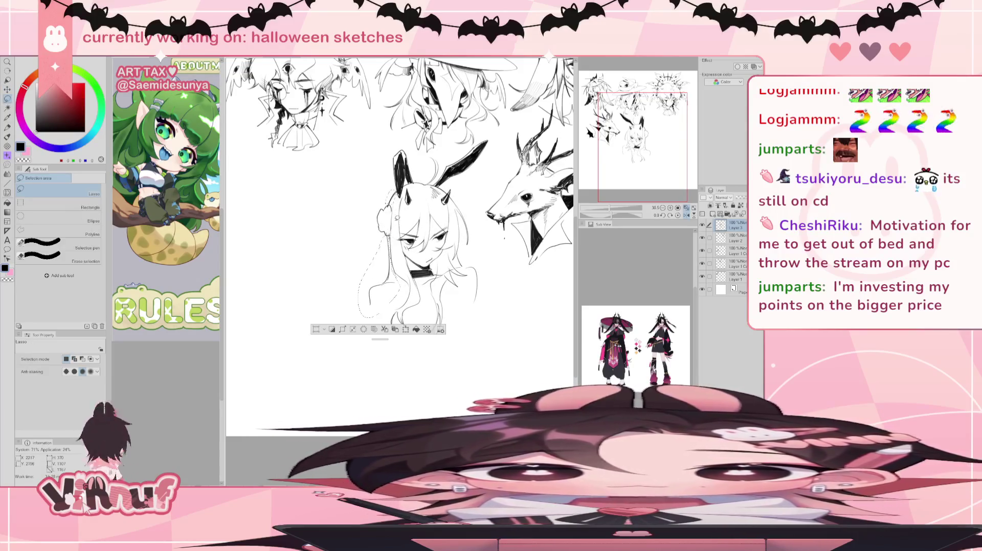
pyautogui.press('k')
pyautogui.moveTo(381, 275); pyautogui.dragTo(382, 284)
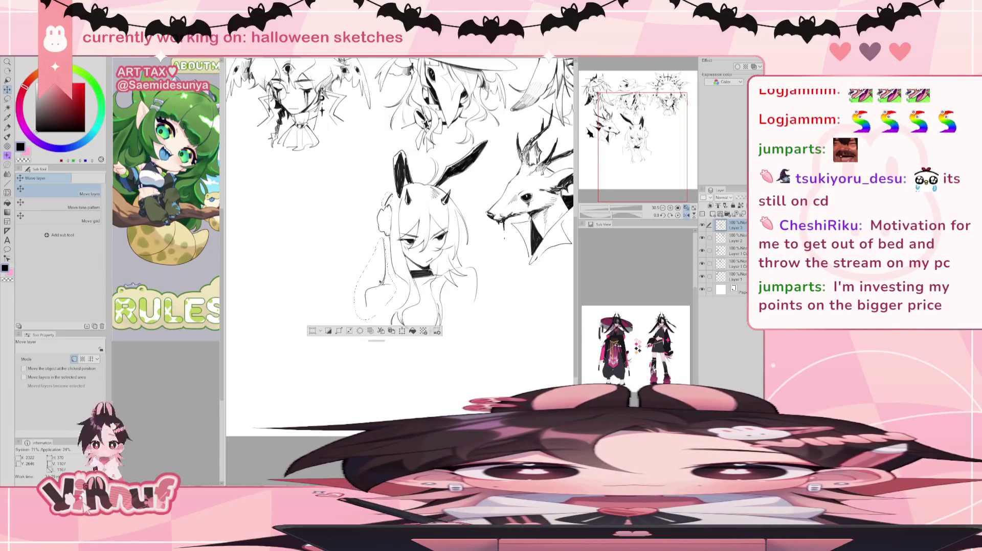
pyautogui.hotkey('ctrl', 'd')
pyautogui.press('h')
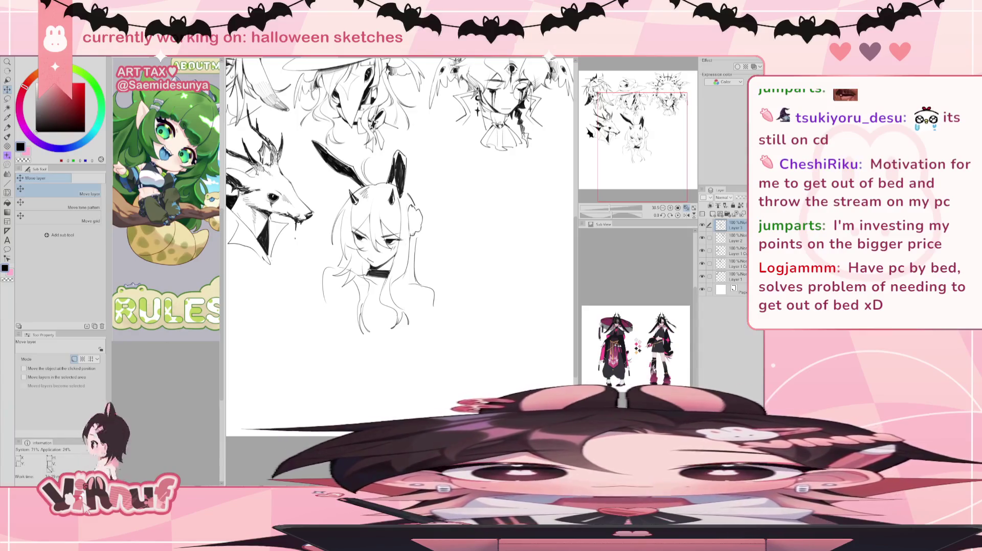
pyautogui.moveTo(399, 245); pyautogui.dragTo(406, 244)
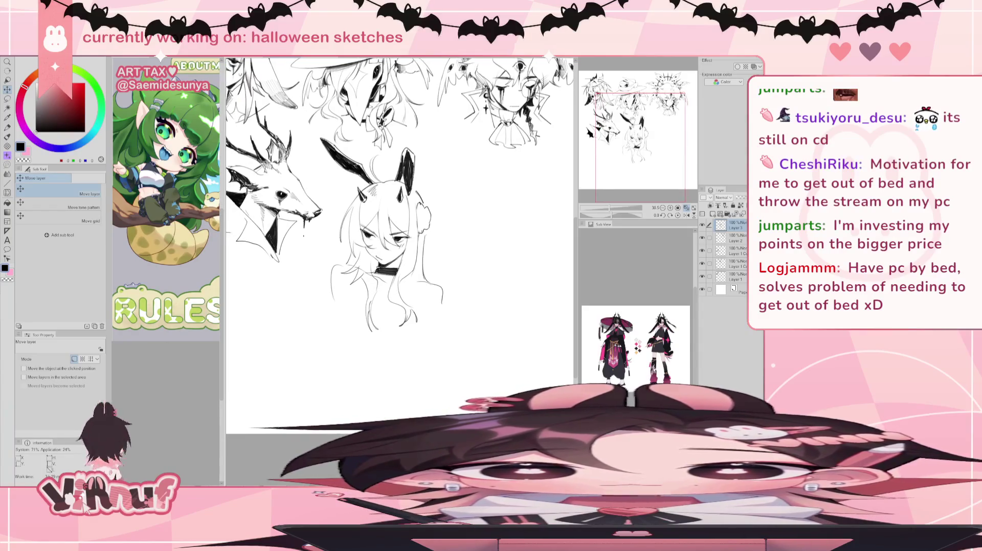
# Draw short whisker-like strokes right of the girl's ear, redrawing them with the canvas rotated about 29°
pyautogui.press('b')
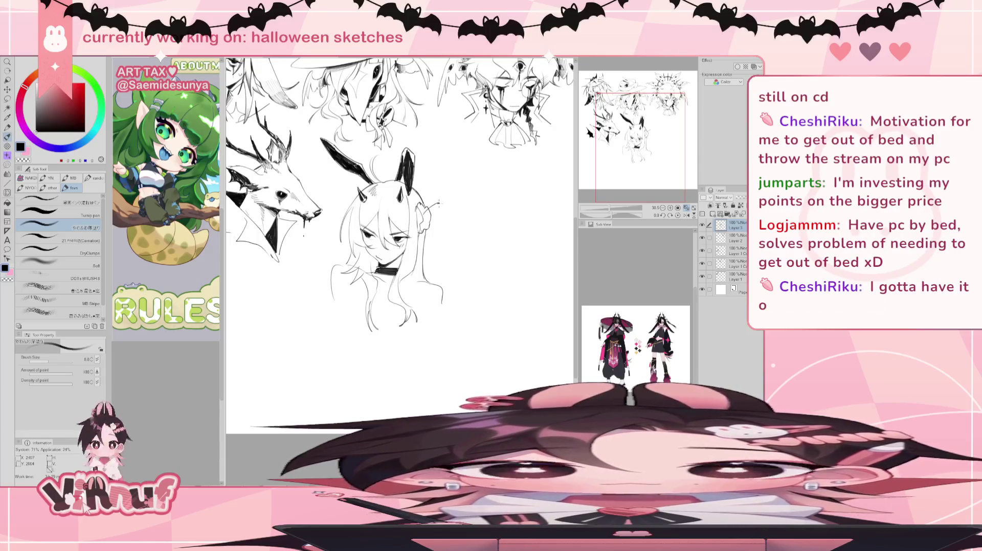
pyautogui.moveTo(433, 214); pyautogui.dragTo(446, 220)
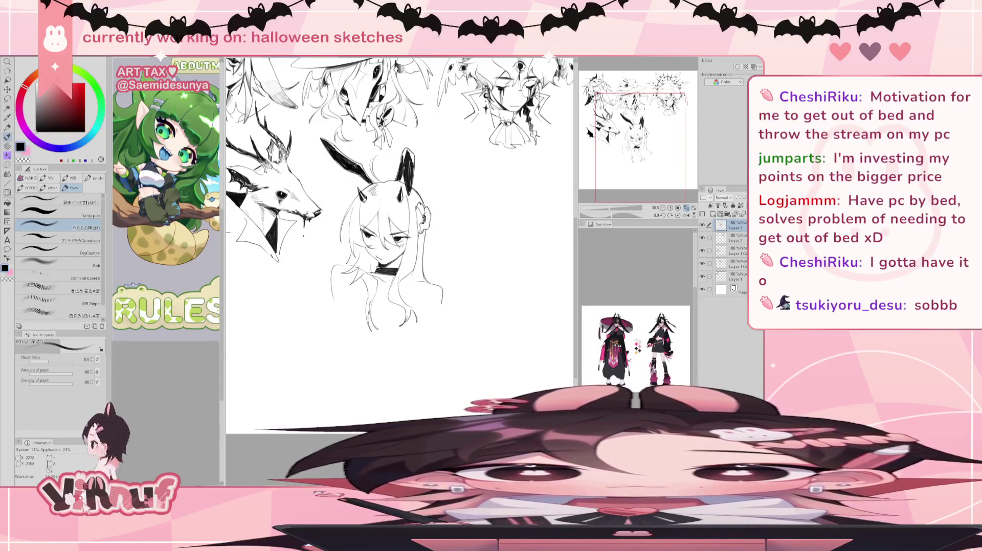
pyautogui.moveTo(426, 214); pyautogui.dragTo(444, 217)
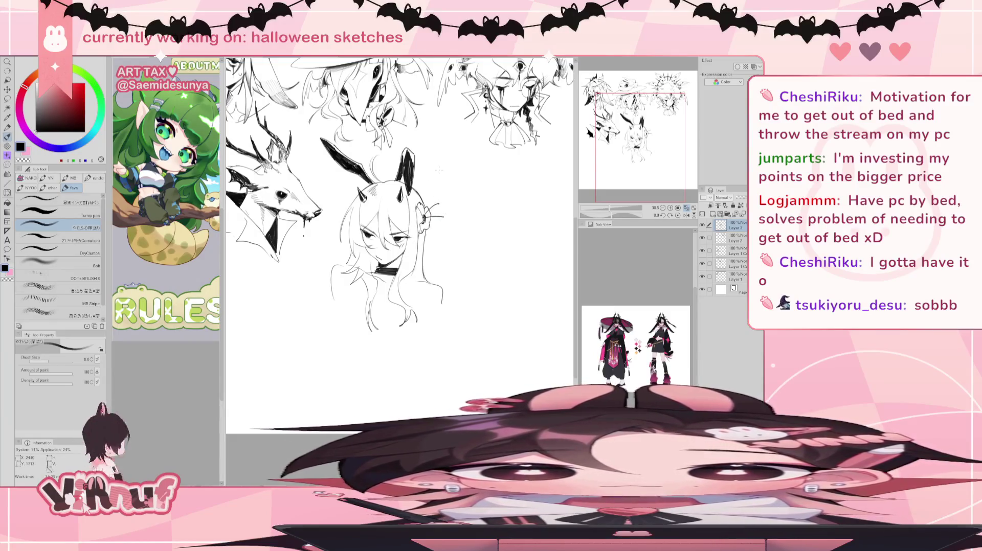
pyautogui.hotkey('ctrl', 'z')
pyautogui.moveTo(428, 213); pyautogui.dragTo(452, 200)
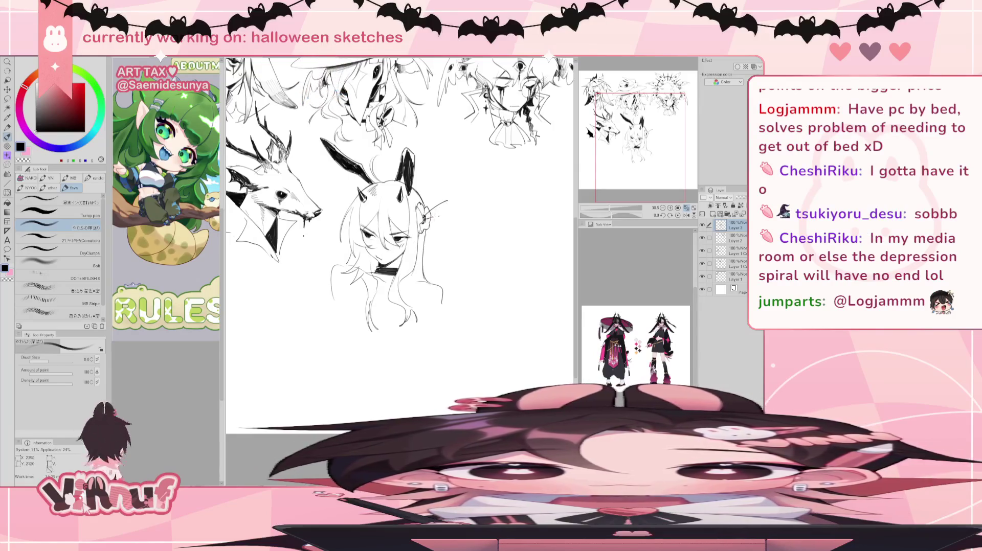
pyautogui.moveTo(428, 211); pyautogui.dragTo(446, 204)
pyautogui.hotkey('ctrl', 'z')
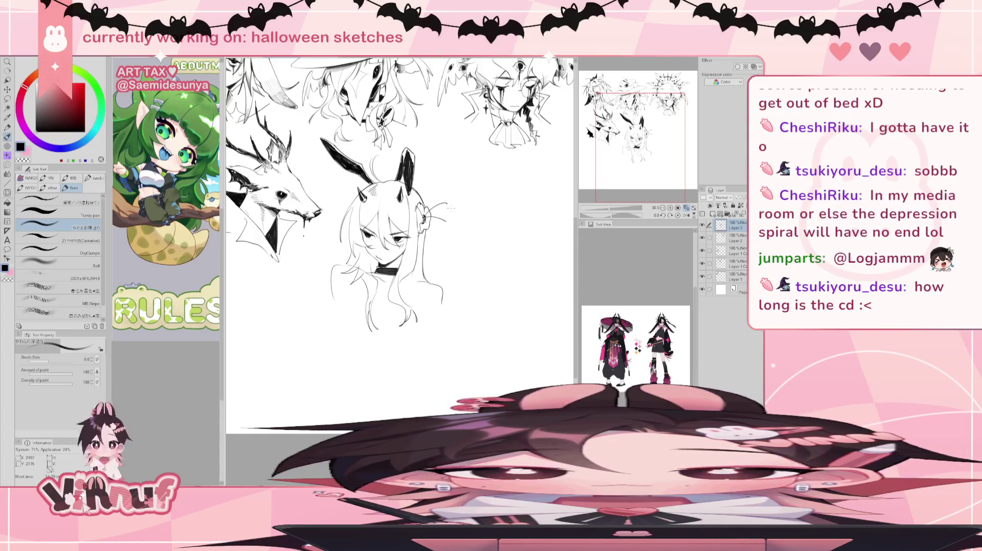
pyautogui.moveTo(632, 227)
pyautogui.mouseDown()
pyautogui.moveTo(604, 195)
pyautogui.moveTo(613, 212)
pyautogui.mouseUp()
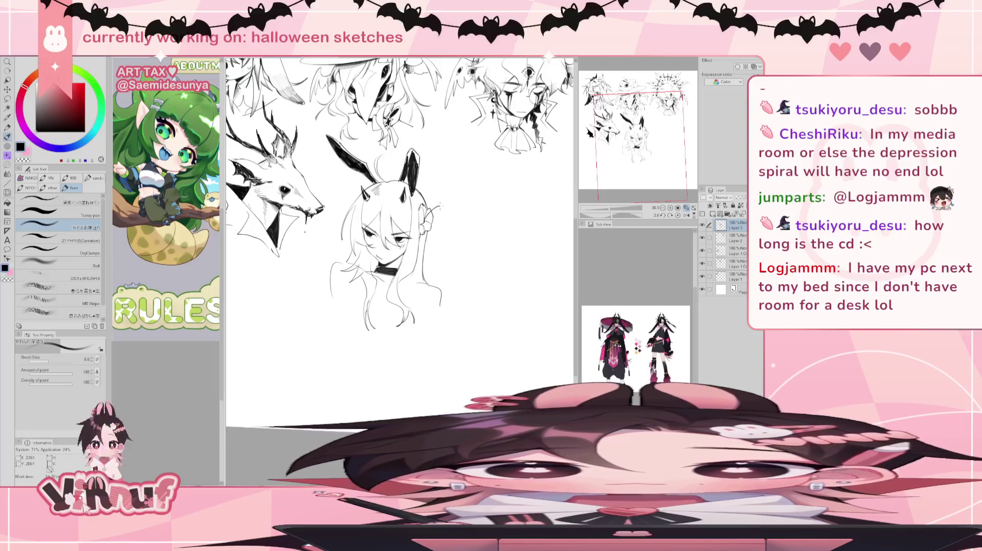
pyautogui.moveTo(427, 218); pyautogui.dragTo(448, 216)
# Undo the ear stroke to retry it and pan the view up and left
pyautogui.hotkey('ctrl', 'z')
pyautogui.moveTo(410, 286); pyautogui.dragTo(398, 270)
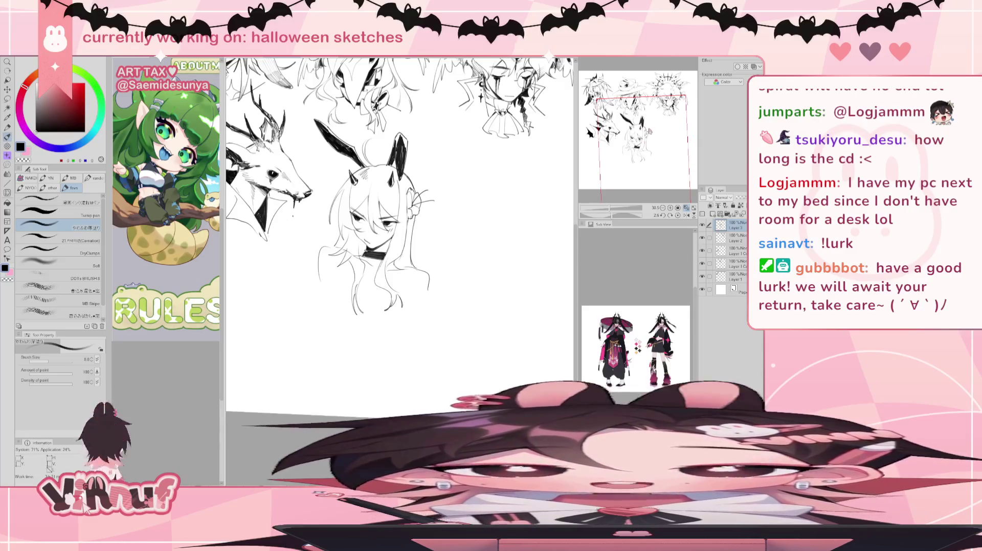
# Try hair strands at the bottom, right side, and beside the face, keeping the face strand
pyautogui.scroll(-1, 366, 266)
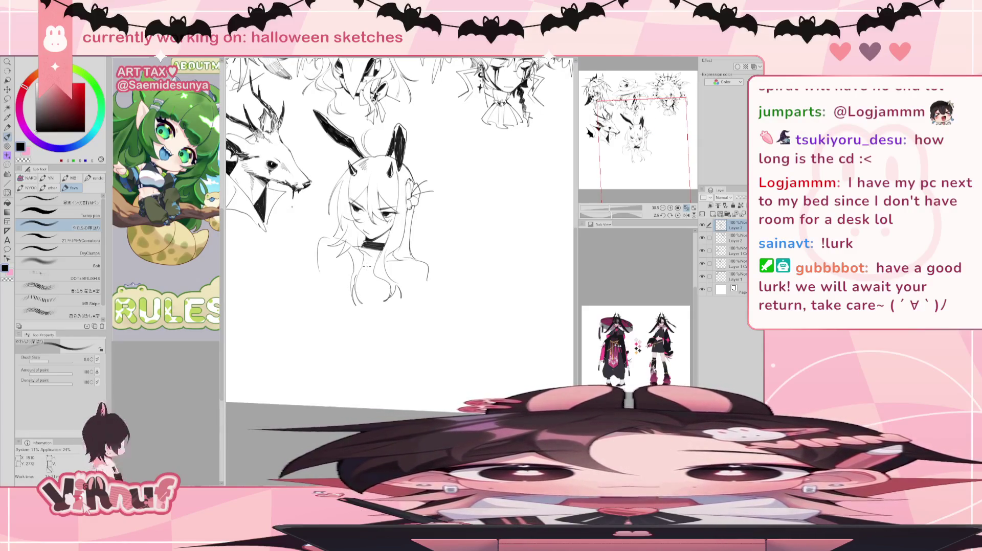
pyautogui.press('e')
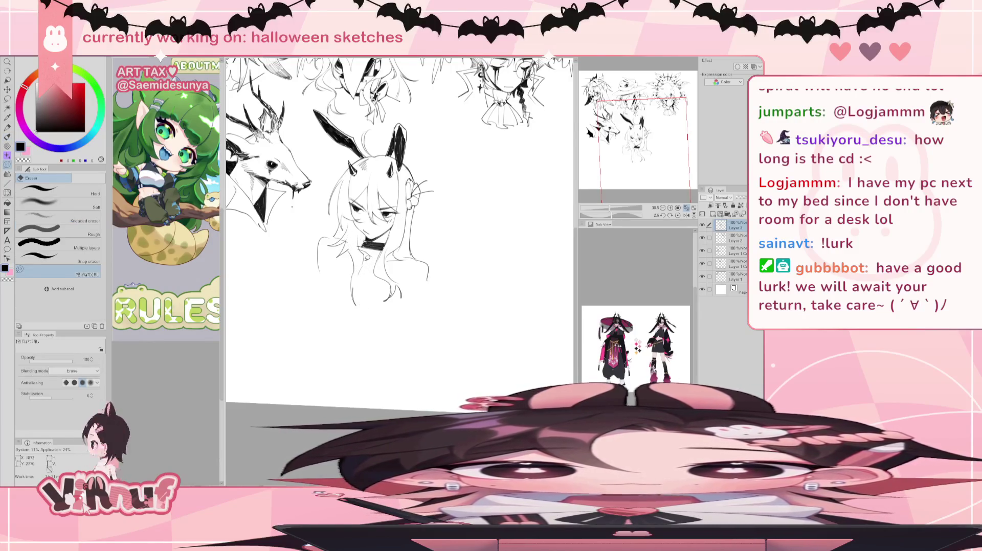
pyautogui.press('b')
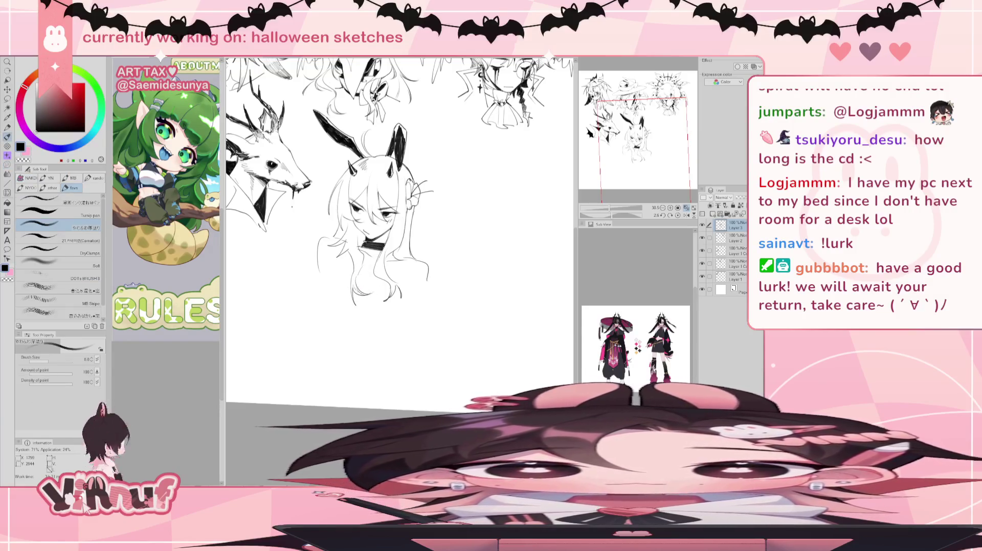
pyautogui.moveTo(389, 284); pyautogui.dragTo(396, 299)
pyautogui.hotkey('ctrl', 'z')
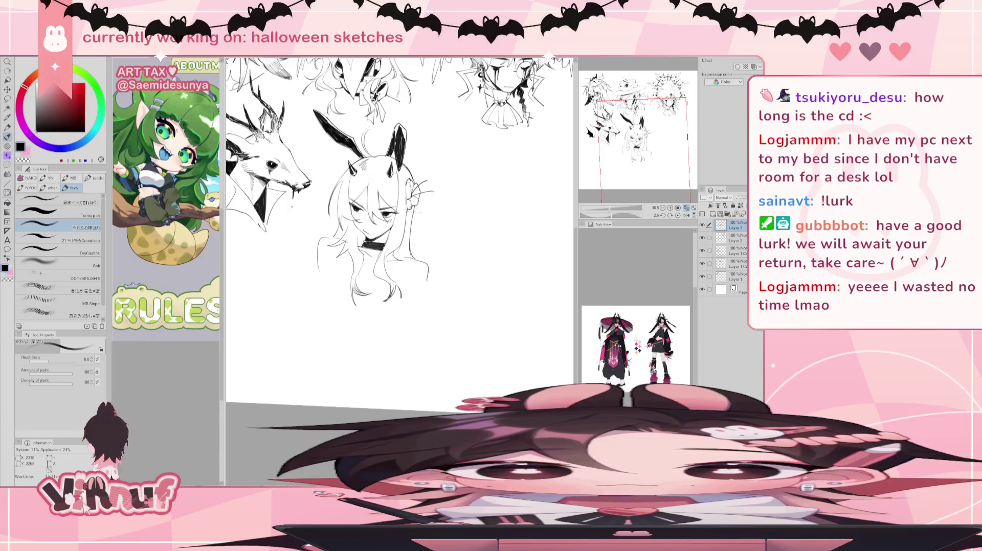
pyautogui.moveTo(412, 225); pyautogui.dragTo(422, 262)
pyautogui.hotkey('ctrl', 'z')
pyautogui.hotkey('ctrl', 'z')
pyautogui.hotkey('ctrl', 'z')
pyautogui.moveTo(331, 222); pyautogui.dragTo(336, 238)
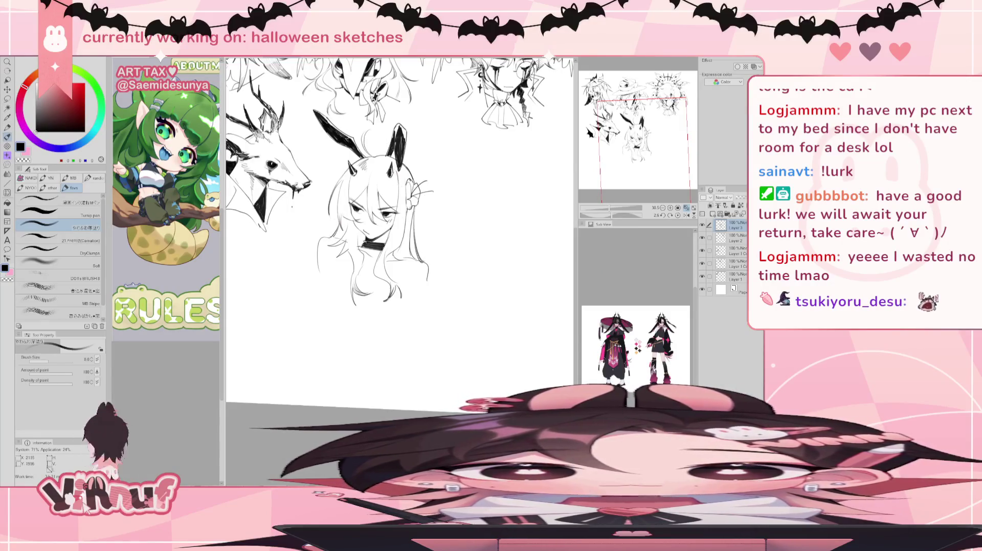
pyautogui.hotkey('ctrl', 'z')
pyautogui.moveTo(344, 180); pyautogui.dragTo(338, 200)
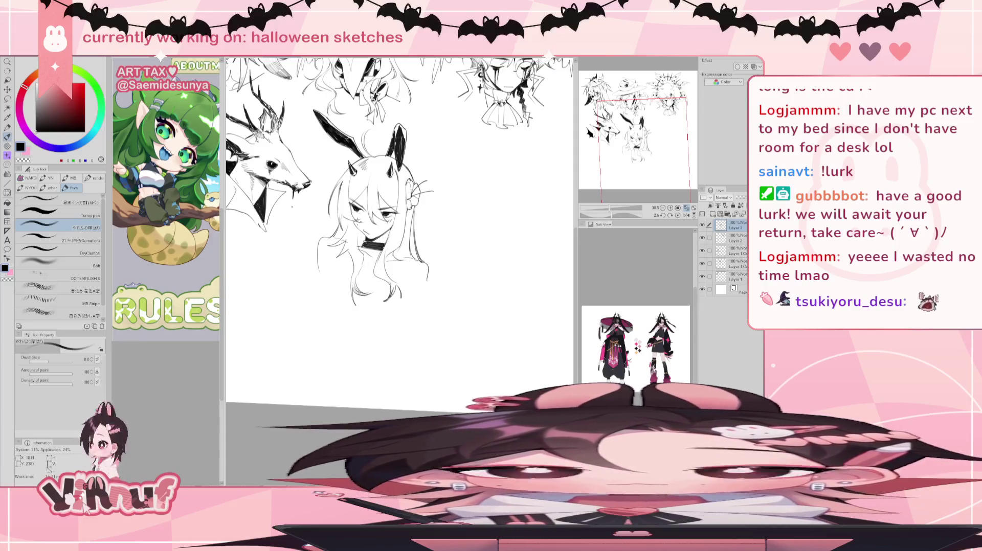
# On new Layer 4, add strands at the hair's bottom right and nudge them into place
pyautogui.click(713, 213)
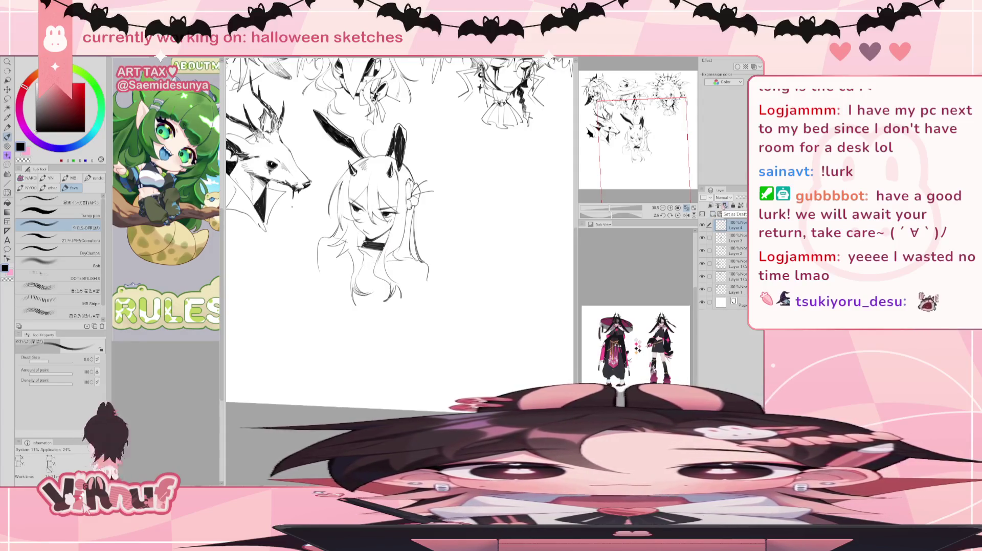
pyautogui.hotkey('ctrl', 'z')
pyautogui.moveTo(379, 274)
pyautogui.mouseDown()
pyautogui.moveTo(342, 291)
pyautogui.moveTo(382, 292)
pyautogui.mouseUp()
pyautogui.hotkey('ctrl', 'z')
pyautogui.hotkey('ctrl', 'z')
pyautogui.hotkey('ctrl', 'z')
pyautogui.moveTo(403, 274); pyautogui.dragTo(416, 299)
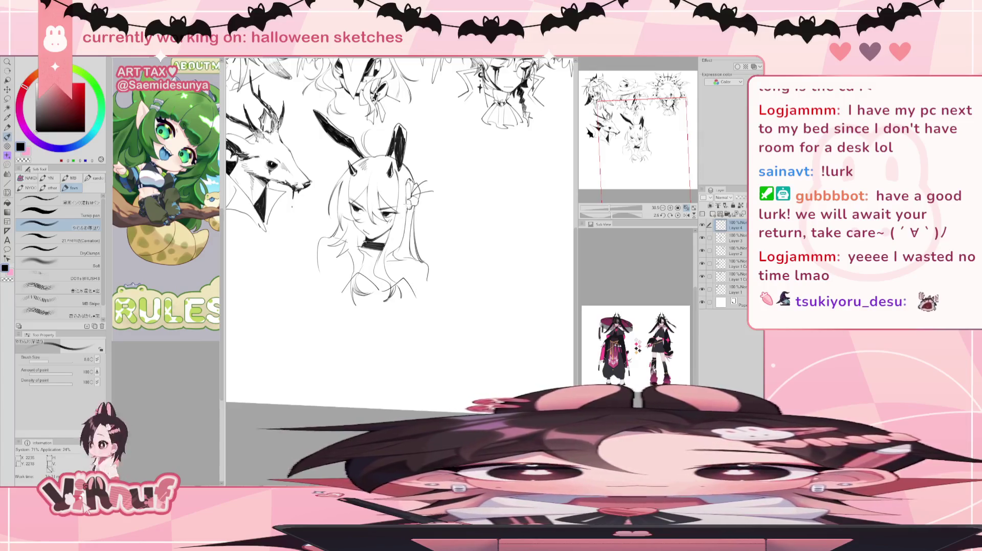
pyautogui.press('k')
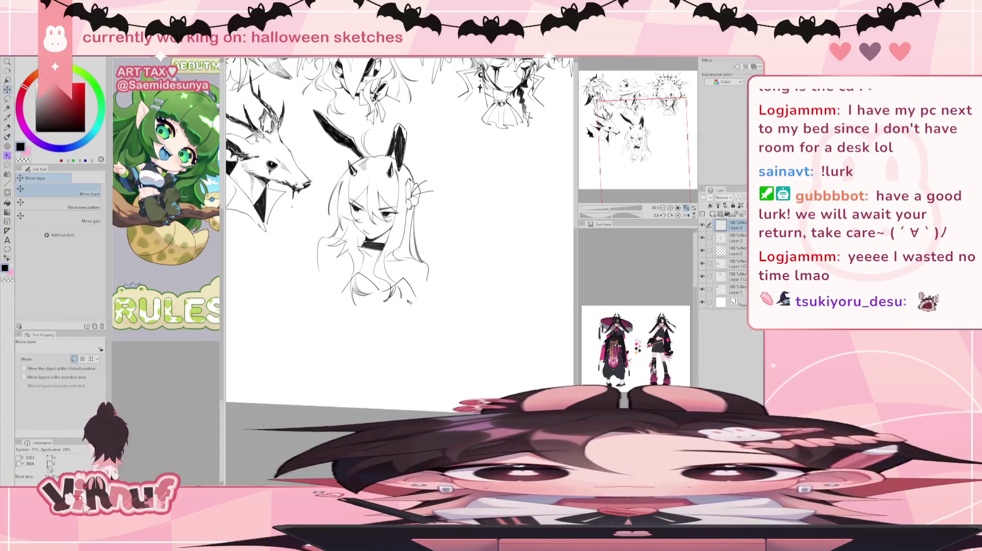
pyautogui.moveTo(409, 302); pyautogui.dragTo(405, 300)
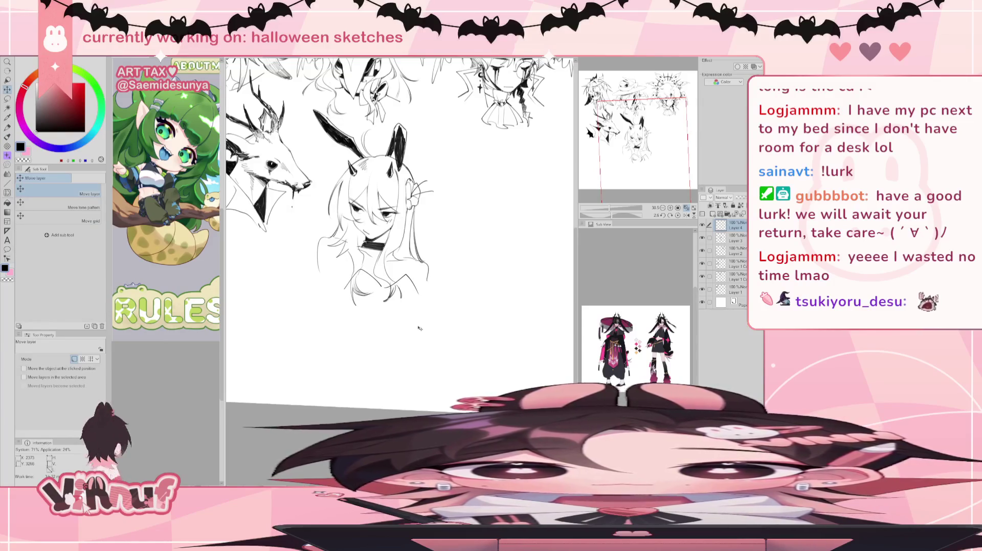
pyautogui.press('p')
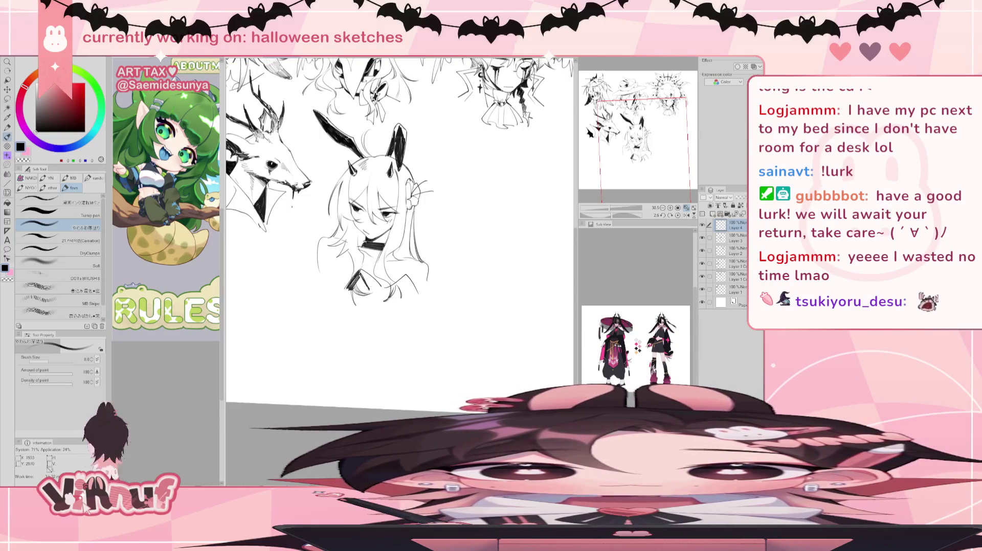
# Hatch dark tufts across the left and right of the collar, redoing the right side
pyautogui.moveTo(361, 272)
pyautogui.mouseDown()
pyautogui.moveTo(355, 300)
pyautogui.moveTo(371, 289)
pyautogui.mouseUp()
pyautogui.moveTo(385, 271)
pyautogui.mouseDown()
pyautogui.moveTo(375, 289)
pyautogui.moveTo(410, 295)
pyautogui.mouseUp()
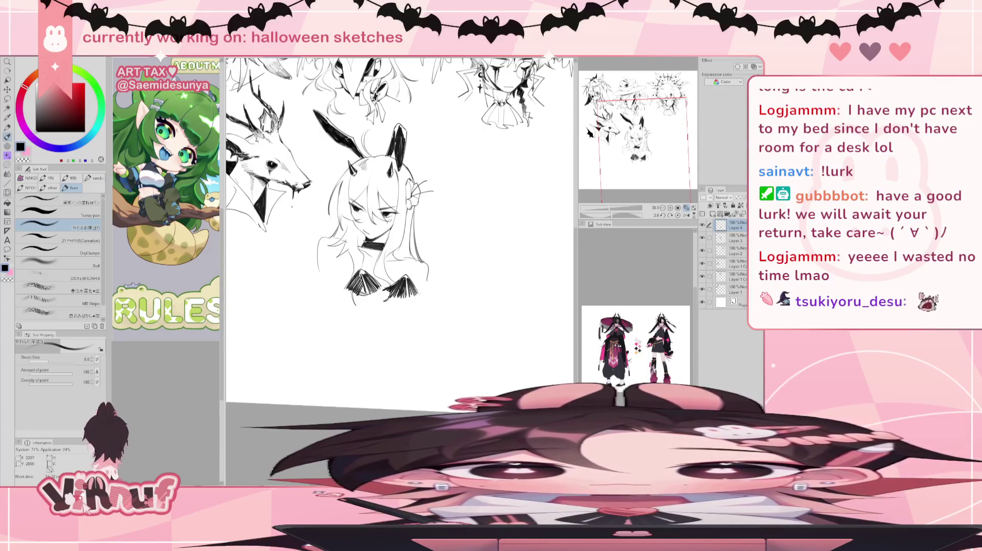
pyautogui.hotkey('ctrl', 'z')
pyautogui.hotkey('ctrl', 'z')
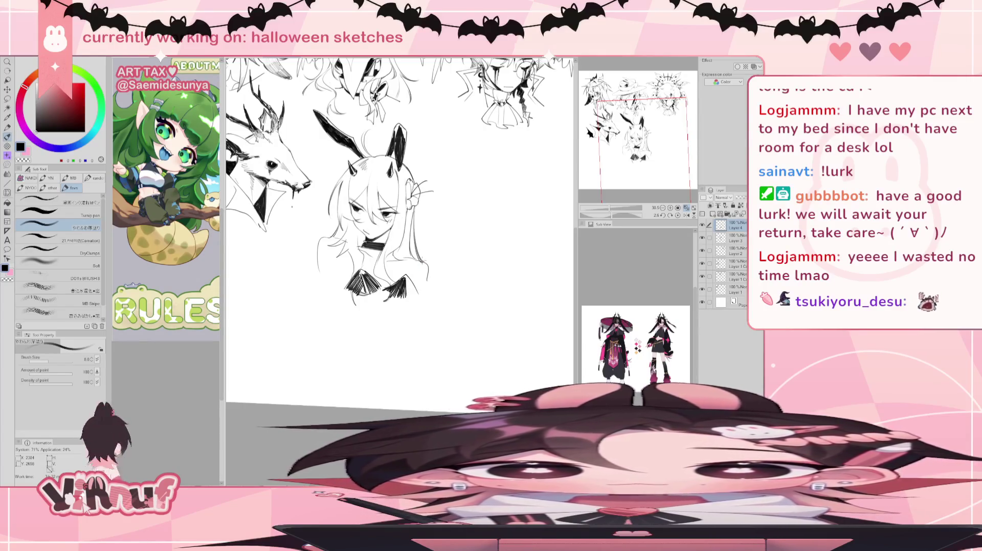
pyautogui.moveTo(413, 280); pyautogui.dragTo(408, 293)
pyautogui.hotkey('ctrl', 'z')
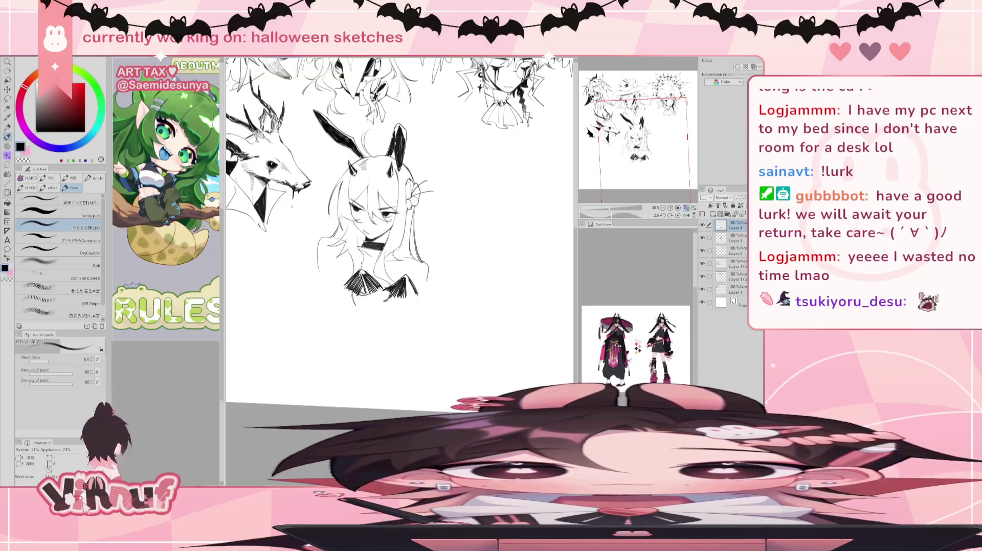
pyautogui.press('e')
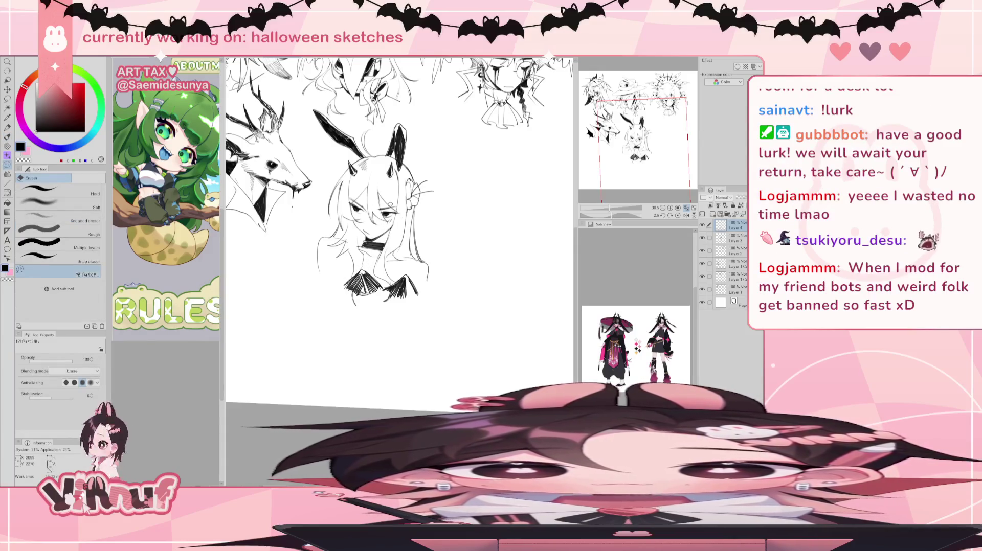
# Rework the collar hatching on both sides, then erase the black collar tufts entirely
pyautogui.press('b')
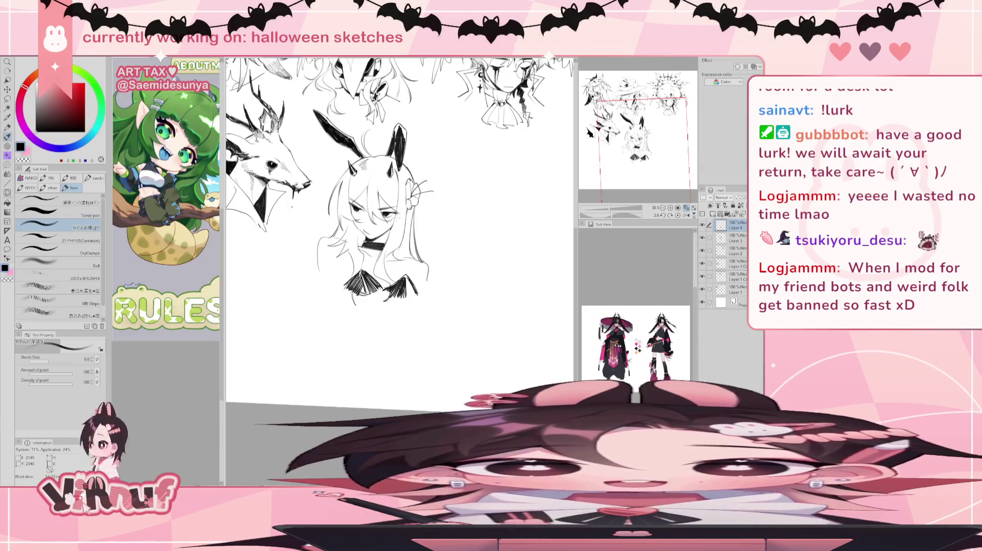
pyautogui.press('e')
pyautogui.moveTo(374, 276); pyautogui.dragTo(386, 288)
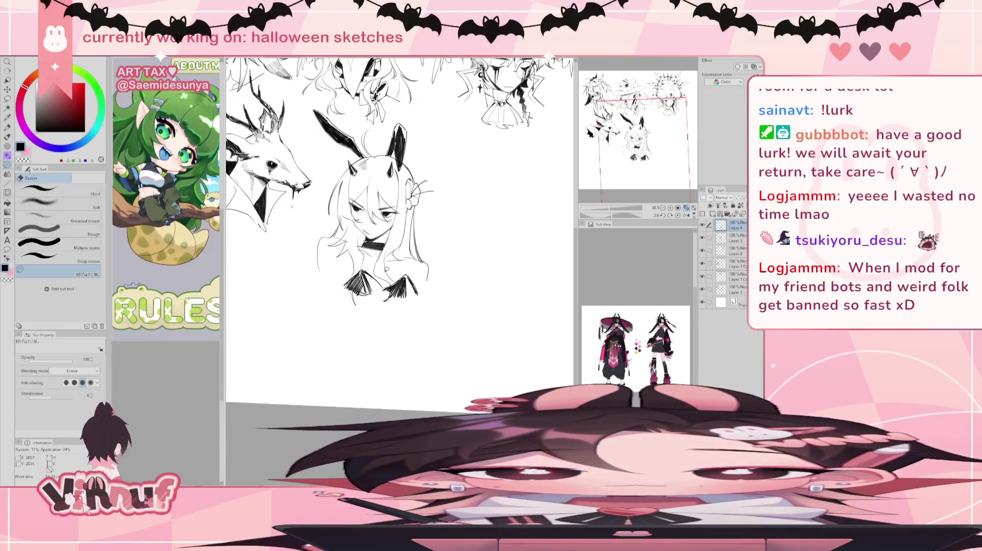
pyautogui.press('b')
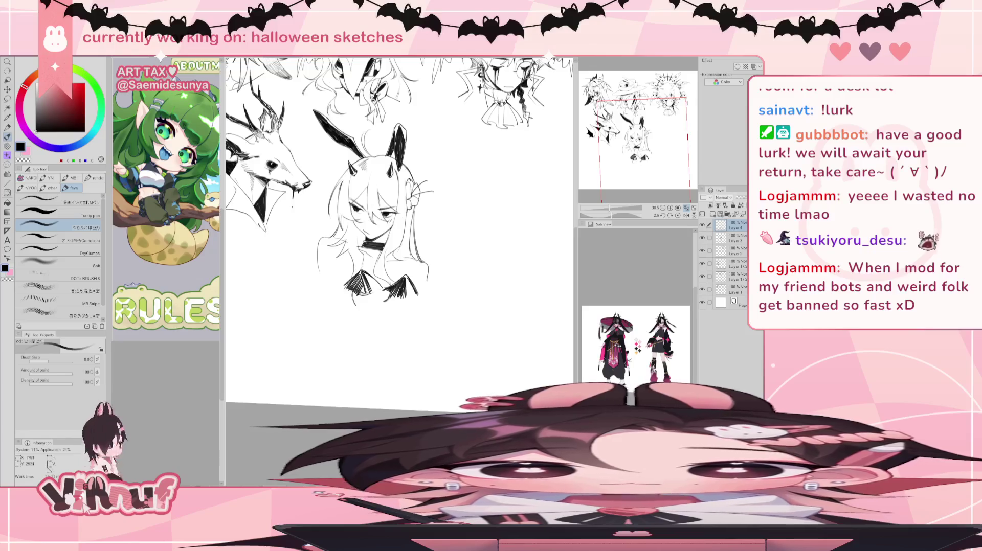
pyautogui.moveTo(351, 279)
pyautogui.mouseDown()
pyautogui.moveTo(350, 292)
pyautogui.moveTo(366, 293)
pyautogui.mouseUp()
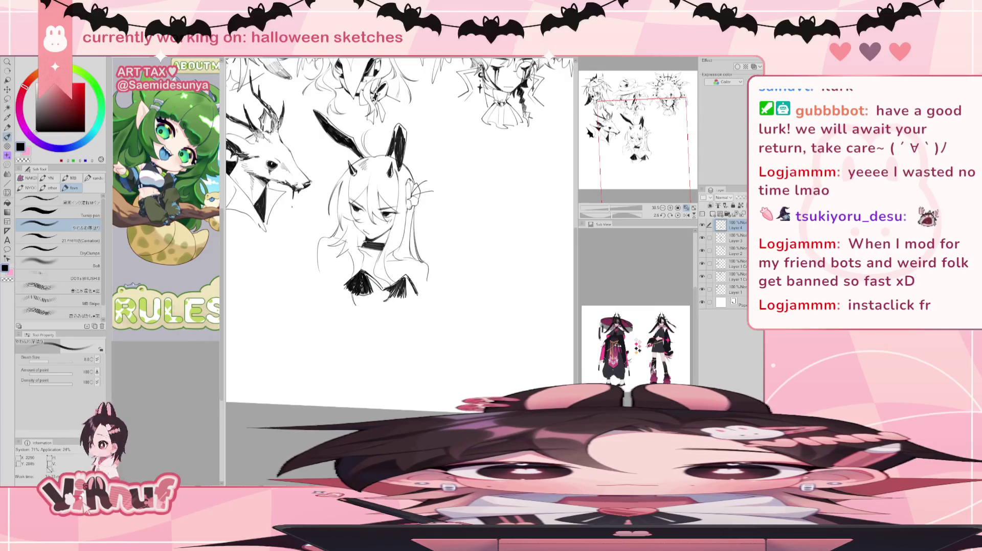
pyautogui.moveTo(400, 277); pyautogui.dragTo(390, 289)
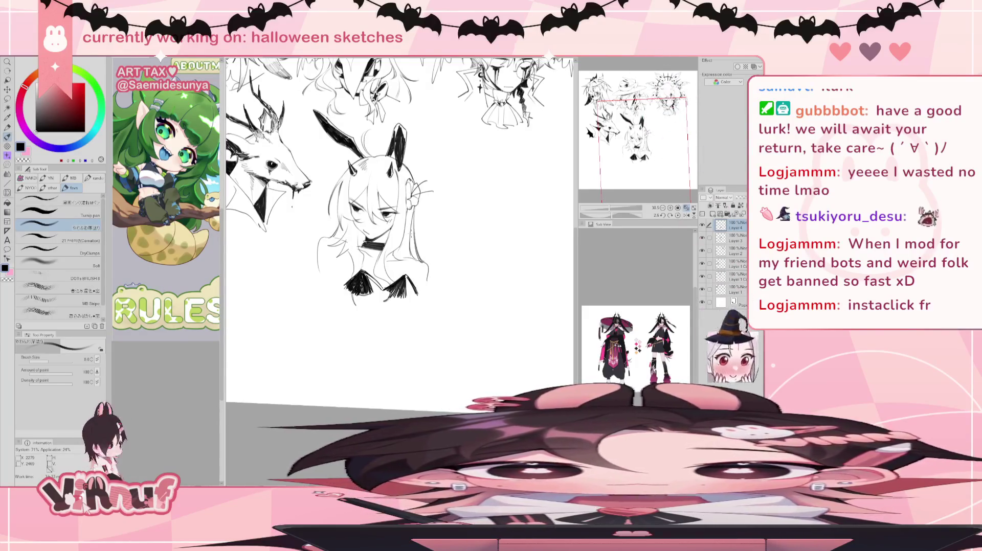
pyautogui.press('e')
pyautogui.moveTo(348, 284); pyautogui.dragTo(415, 289)
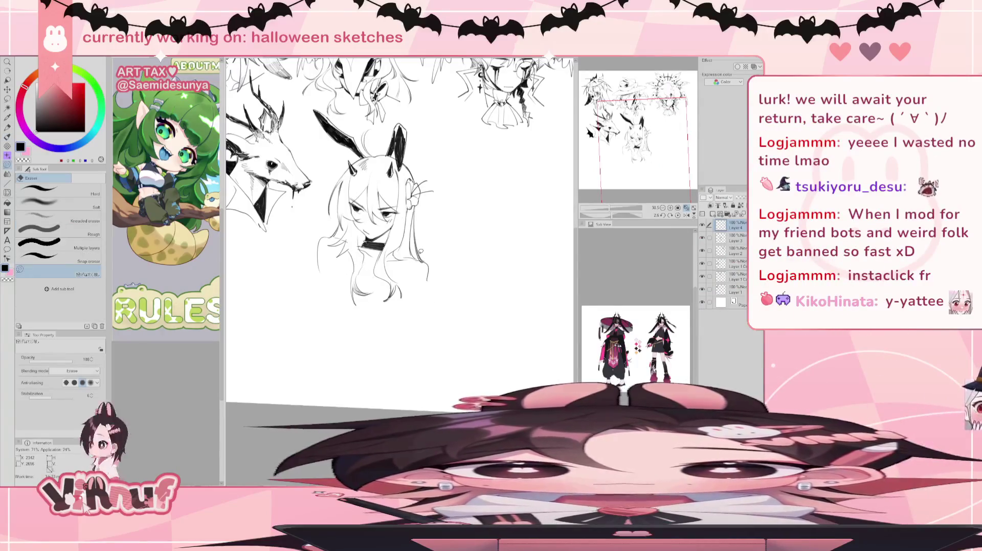
# Add strands and a small mark along the lower edge and bottom right of the hair
pyautogui.press('b')
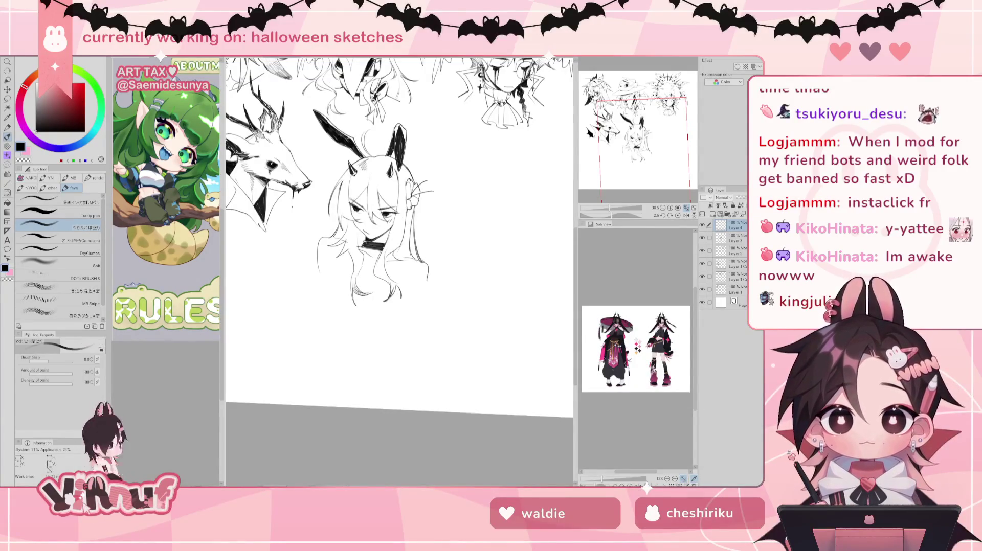
pyautogui.moveTo(358, 230); pyautogui.dragTo(354, 235)
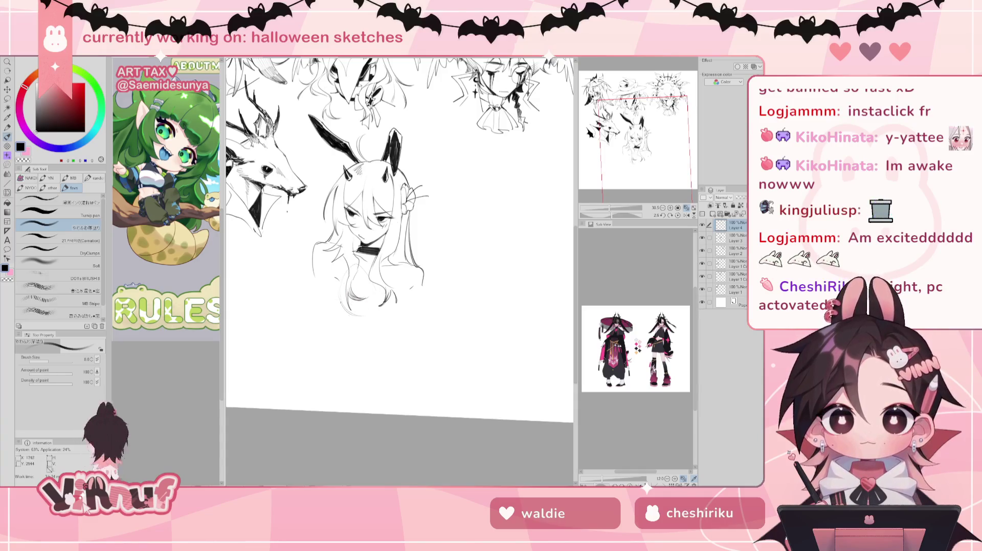
pyautogui.moveTo(342, 301)
pyautogui.mouseDown()
pyautogui.moveTo(369, 314)
pyautogui.moveTo(360, 295)
pyautogui.mouseUp()
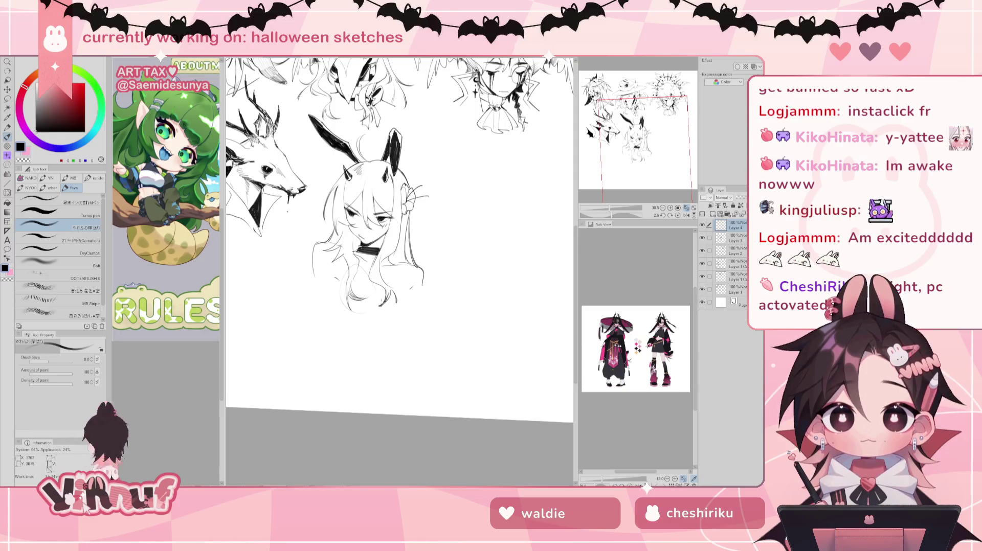
pyautogui.moveTo(395, 285); pyautogui.dragTo(390, 288)
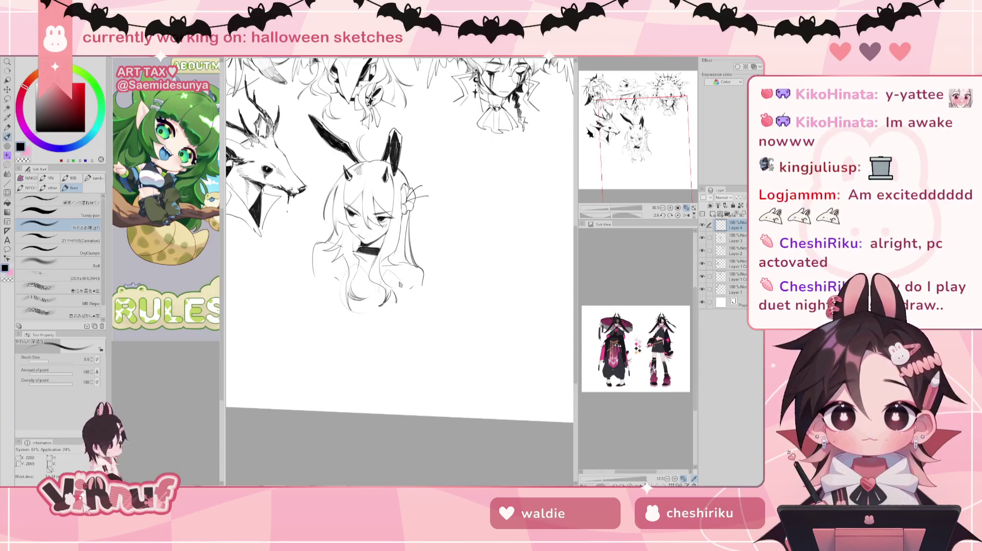
pyautogui.moveTo(385, 313)
pyautogui.mouseDown()
pyautogui.moveTo(415, 306)
pyautogui.moveTo(405, 313)
pyautogui.mouseUp()
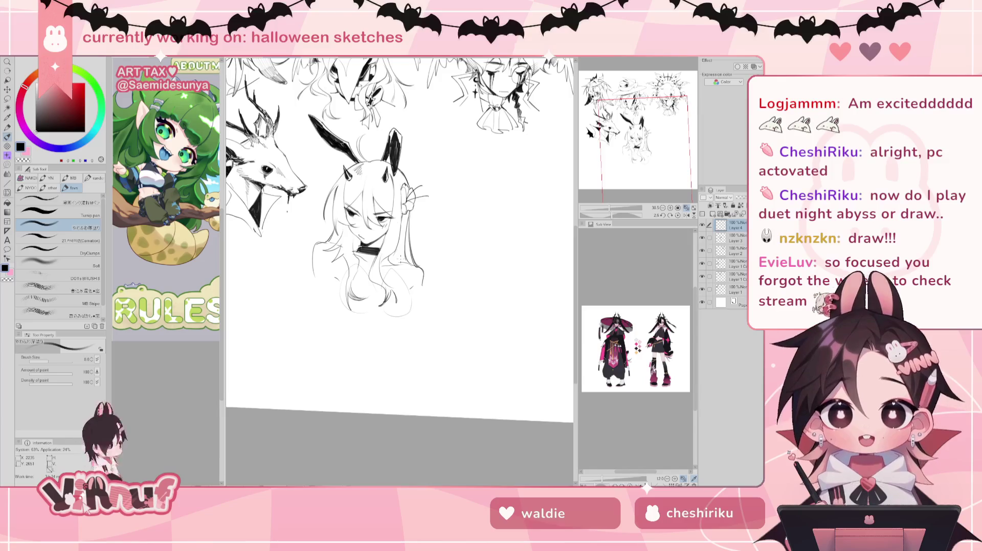
pyautogui.moveTo(400, 259); pyautogui.dragTo(407, 256)
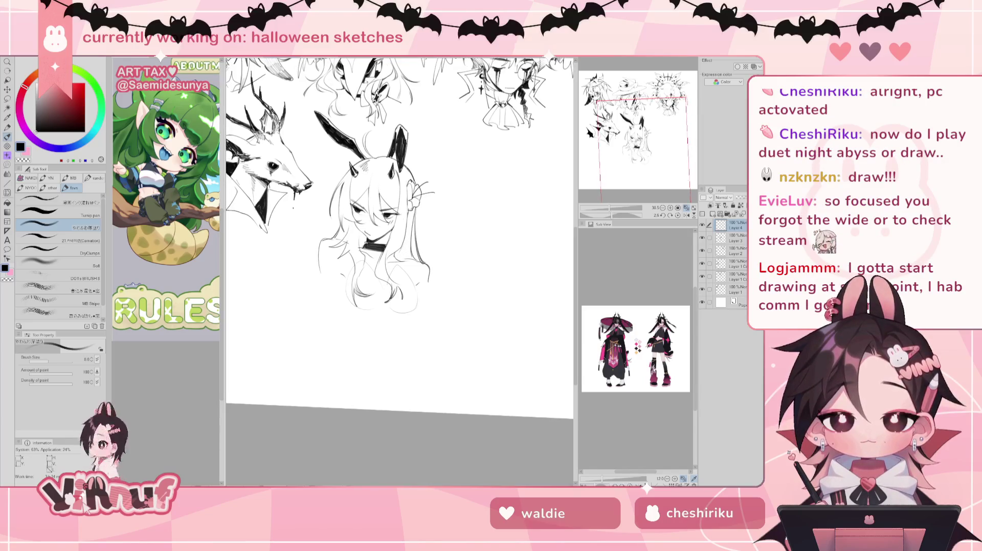
pyautogui.press('j')
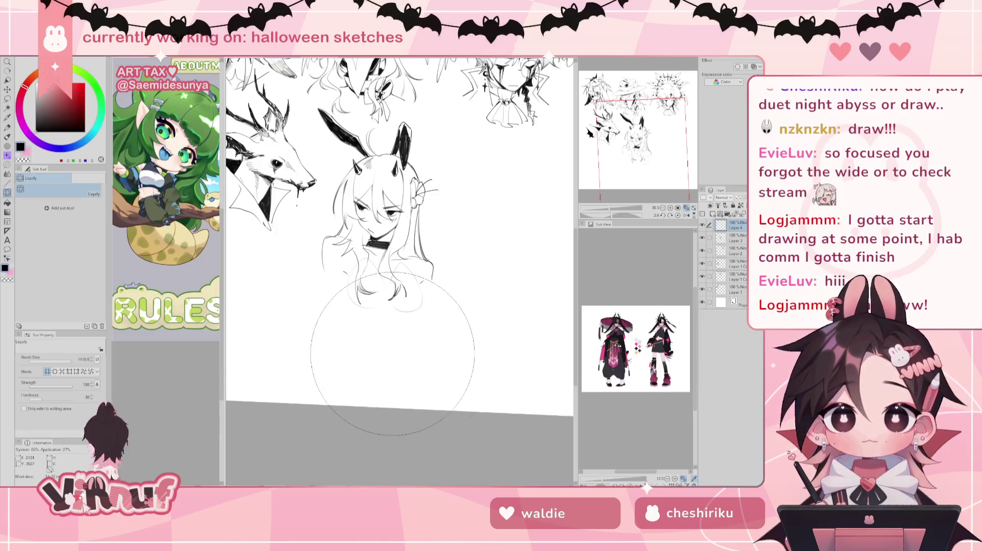
# Make Layer 4 visible and sketch faint strands across the bottom of the hair
pyautogui.press('b')
pyautogui.click(702, 225)
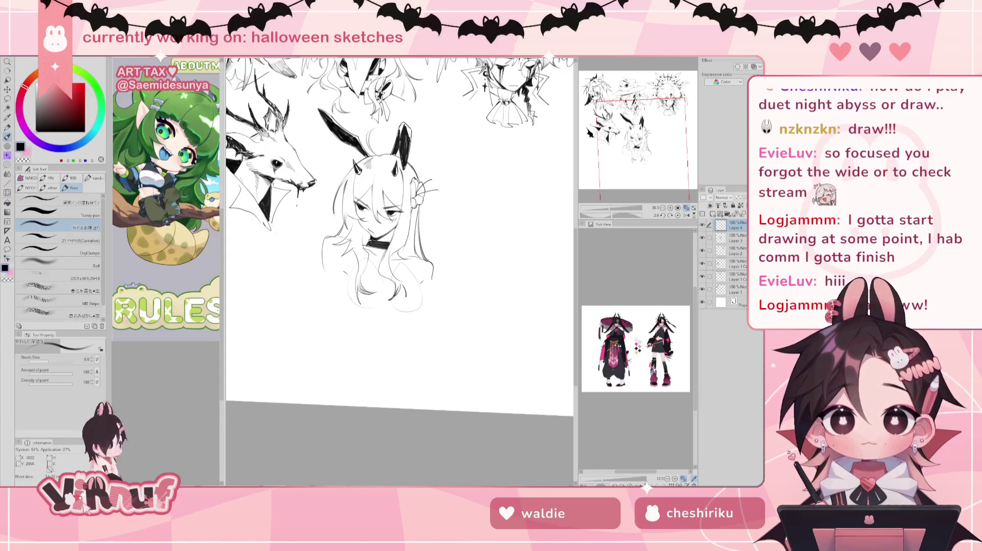
pyautogui.moveTo(358, 286)
pyautogui.mouseDown()
pyautogui.moveTo(372, 277)
pyautogui.moveTo(406, 289)
pyautogui.moveTo(372, 292)
pyautogui.moveTo(417, 285)
pyautogui.mouseUp()
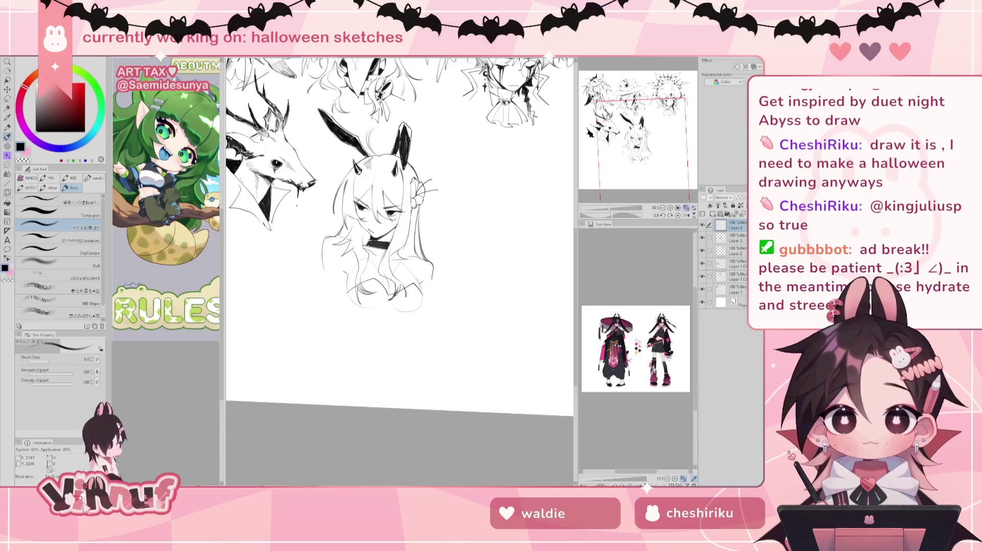
pyautogui.press('e')
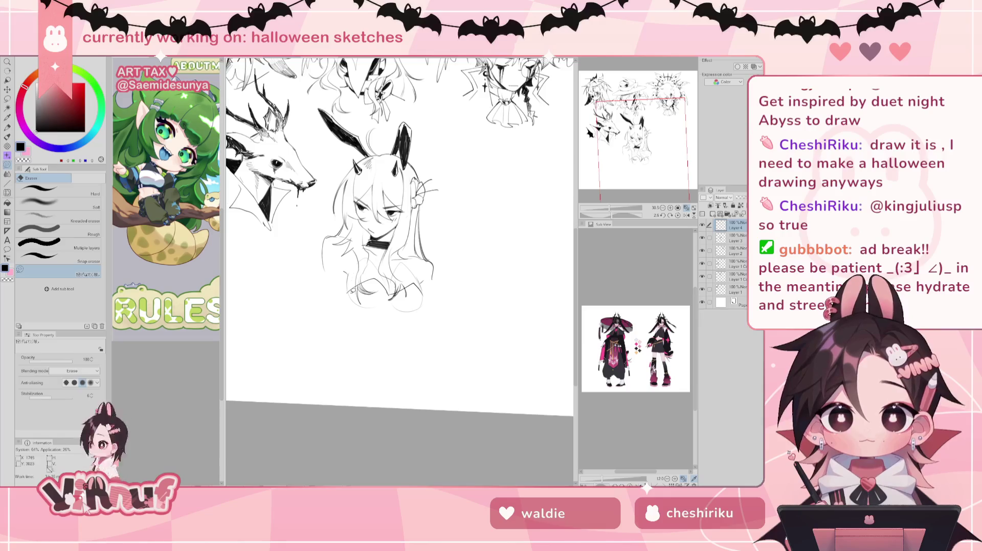
# Zoom in and add strokes darkening the black hatching at the girl's shoulders
pyautogui.press('b')
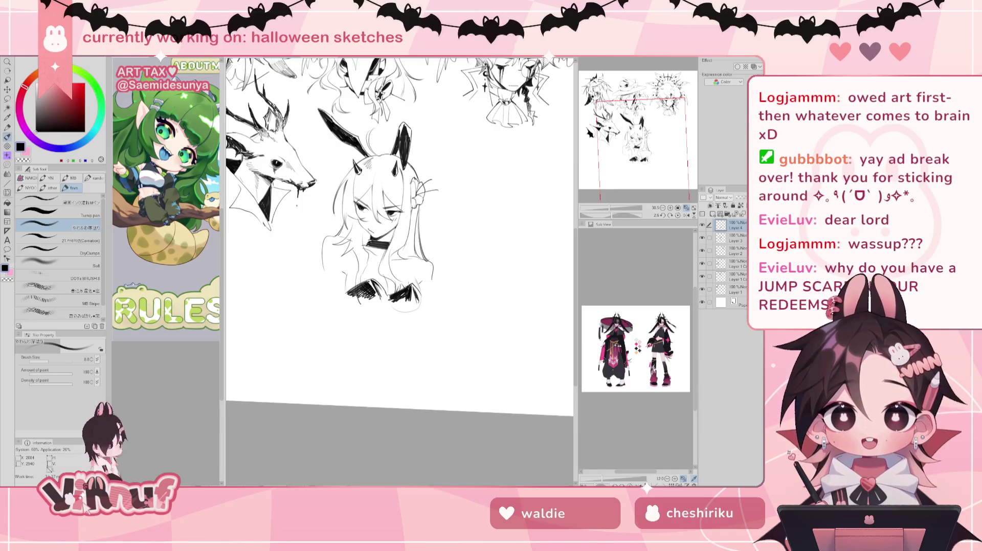
pyautogui.scroll(2, 384, 205)
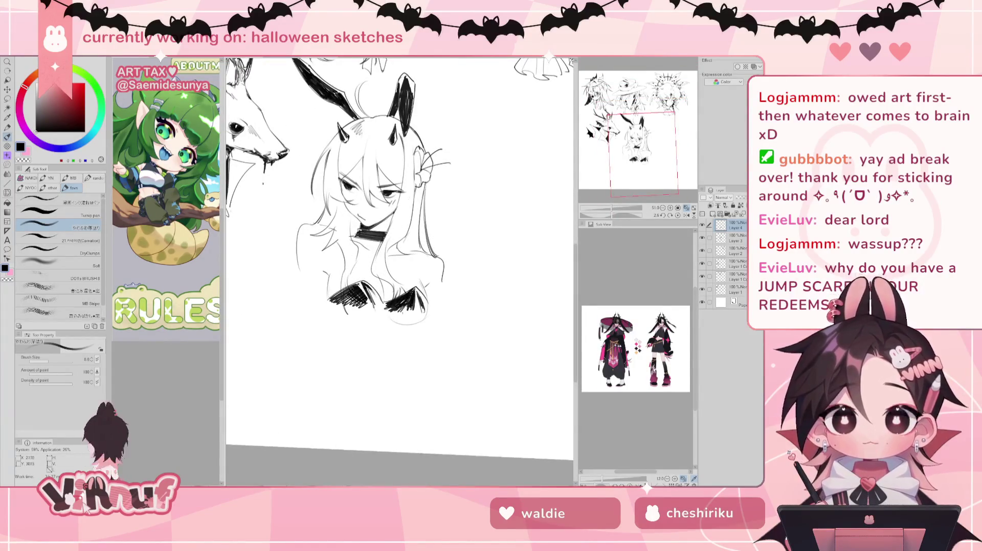
pyautogui.moveTo(333, 298)
pyautogui.mouseDown()
pyautogui.moveTo(352, 284)
pyautogui.moveTo(361, 292)
pyautogui.mouseUp()
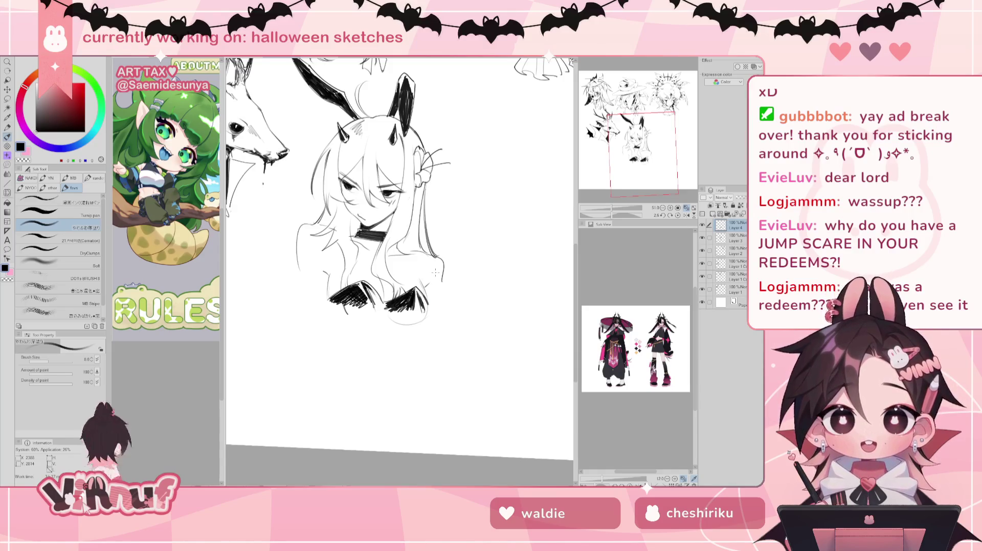
pyautogui.press('j')
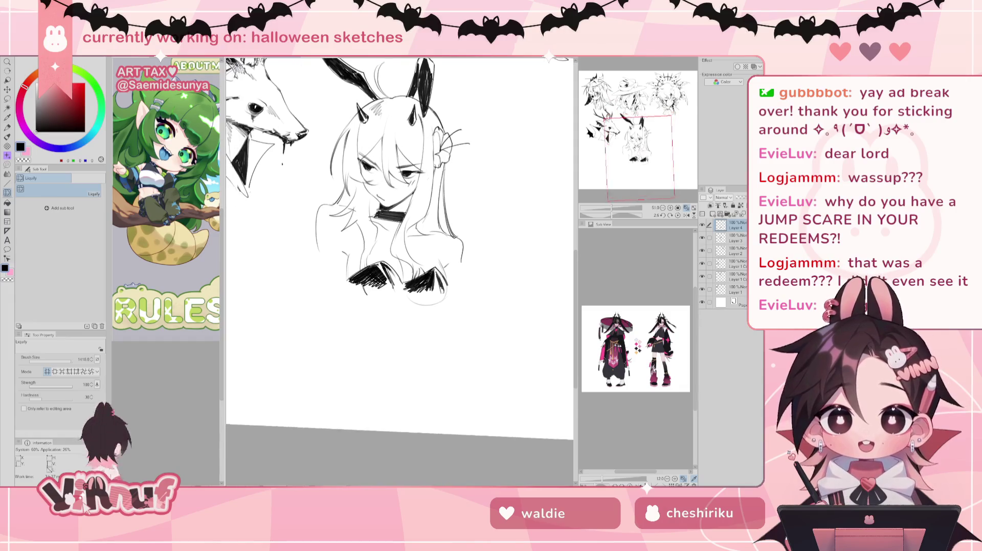
# Shrink the Liquify brush to about 100 and nudge the girl's chest and hair lines
pyautogui.moveTo(399, 256); pyautogui.dragTo(410, 242)
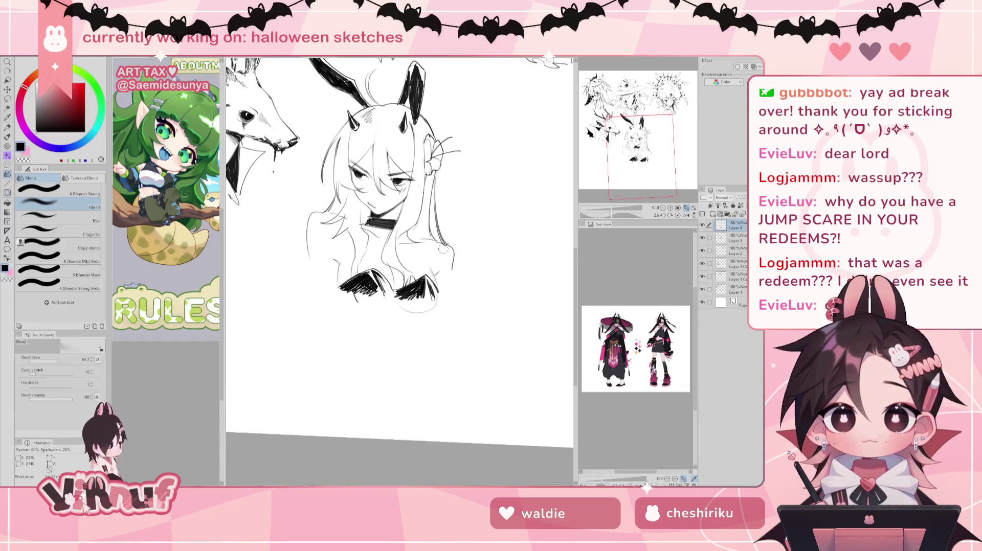
pyautogui.moveTo(414, 217); pyautogui.dragTo(383, 253)
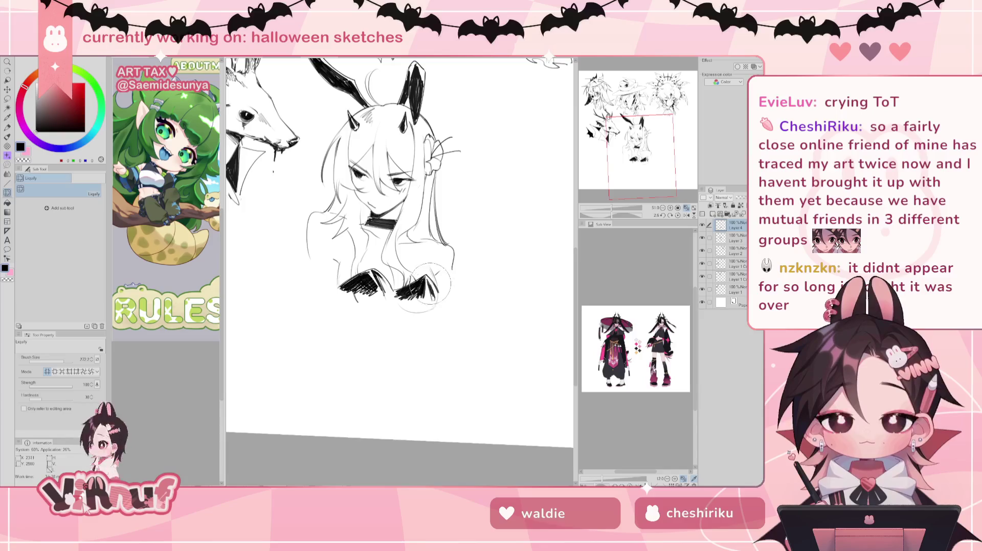
pyautogui.moveTo(68, 360); pyautogui.dragTo(61, 362)
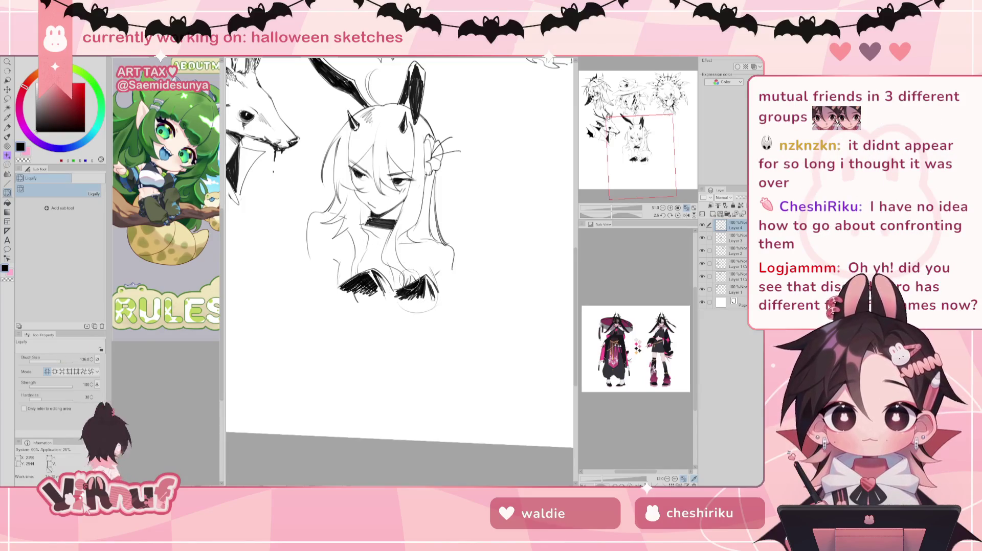
pyautogui.moveTo(61, 361); pyautogui.dragTo(58, 362)
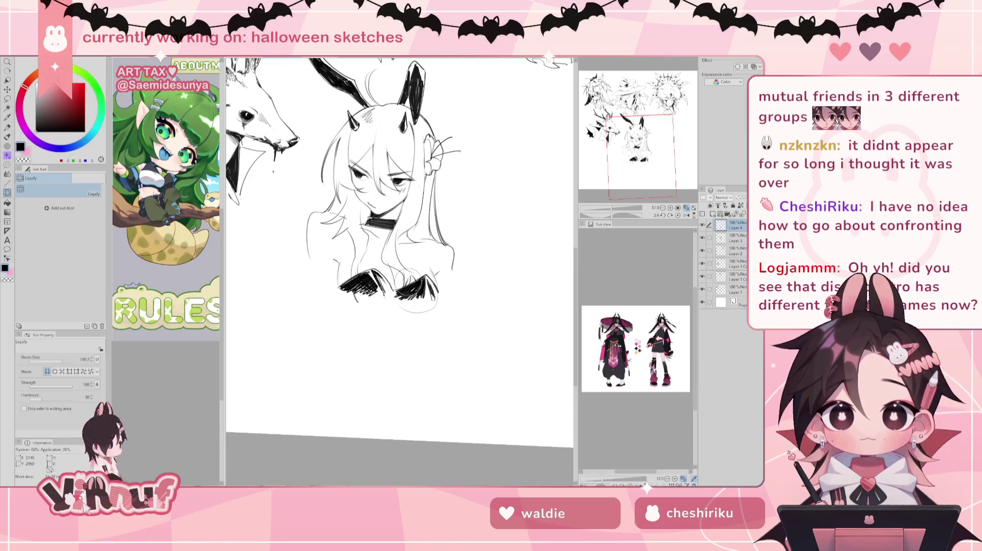
pyautogui.moveTo(417, 289); pyautogui.dragTo(423, 266)
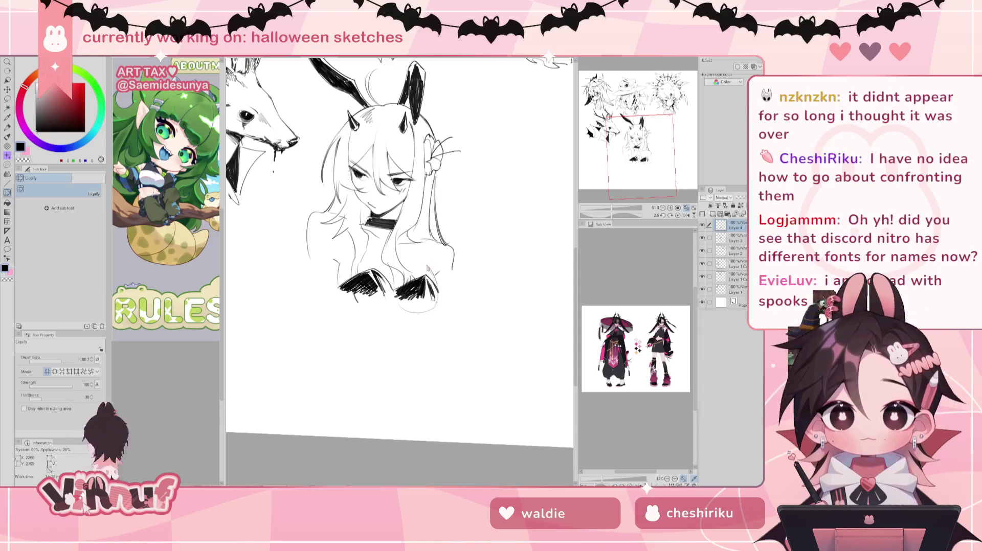
pyautogui.press('e')
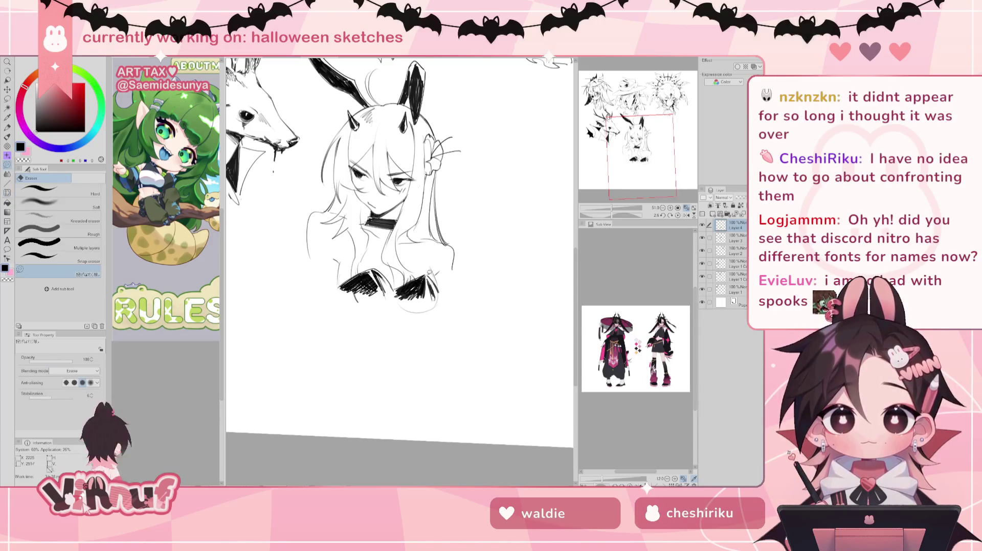
pyautogui.press('b')
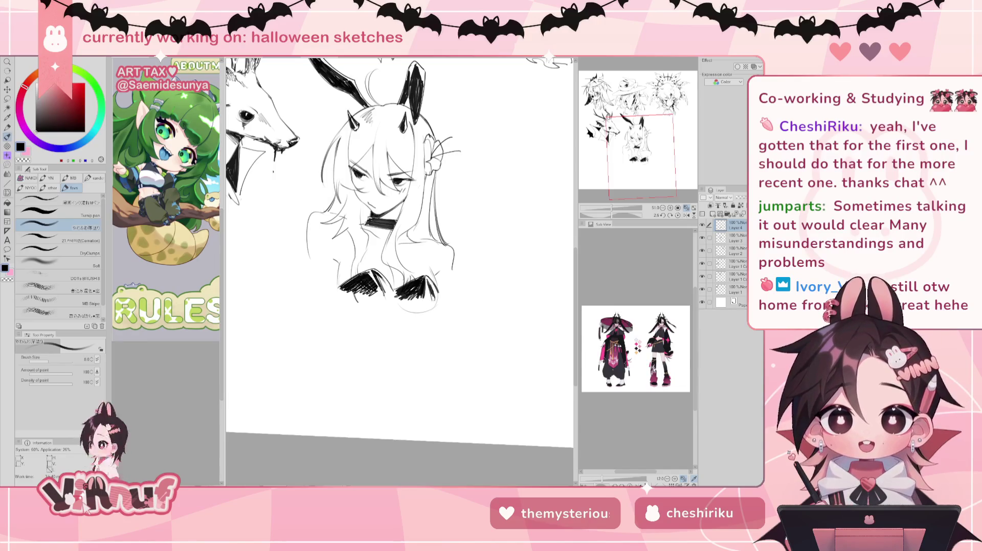
# Make Layer 3 the working layer instead of Layer 4, with the pen ready
pyautogui.moveTo(439, 174); pyautogui.dragTo(444, 196)
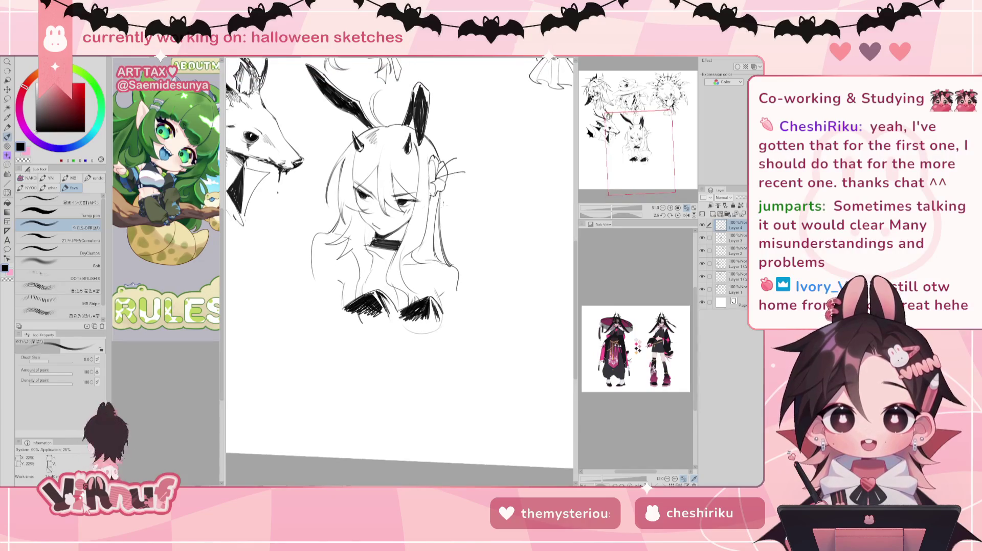
pyautogui.press('e')
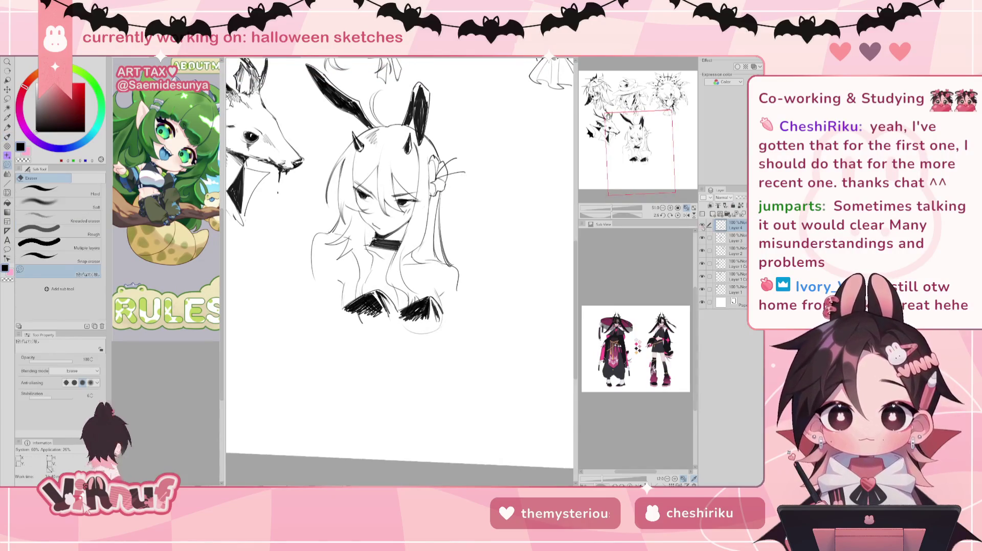
pyautogui.click(705, 237)
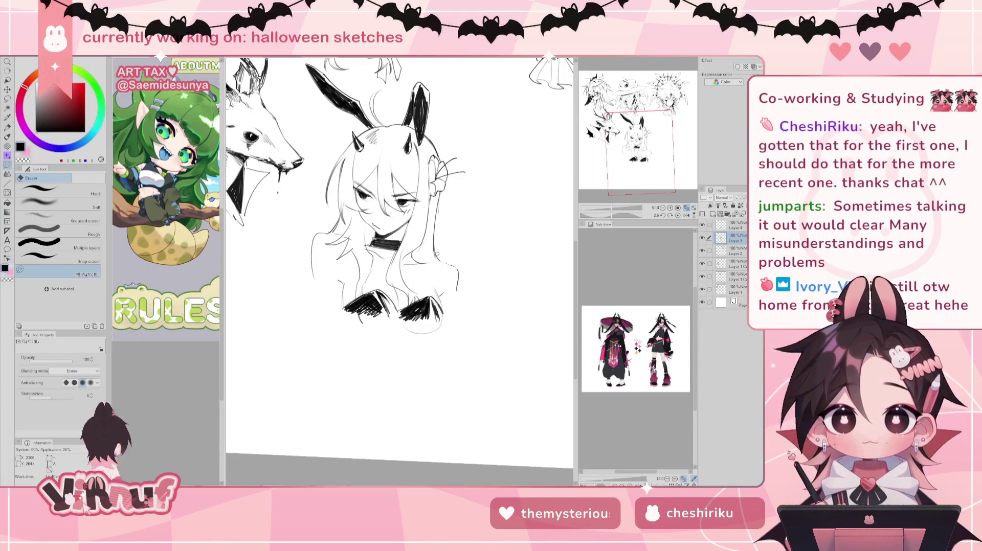
pyautogui.press('p')
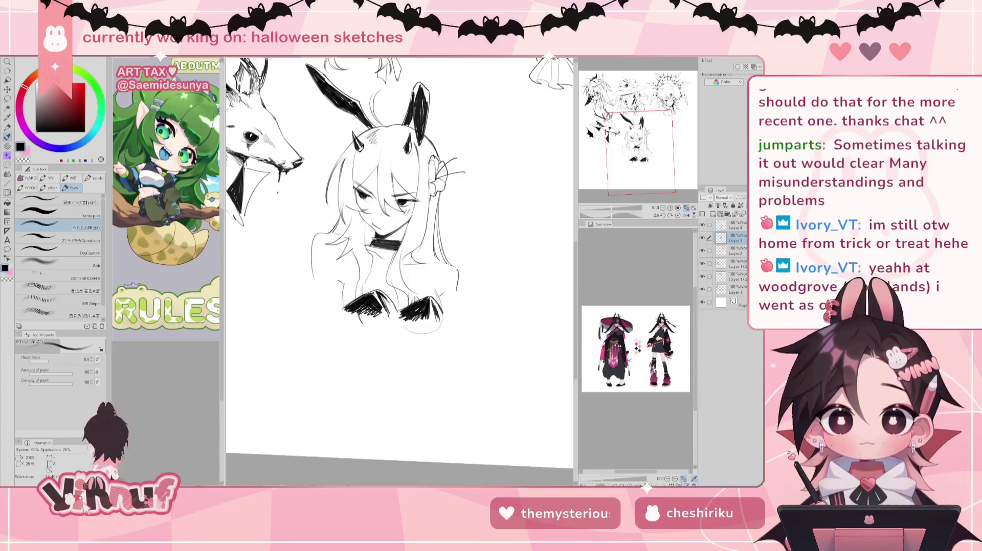
pyautogui.press('e')
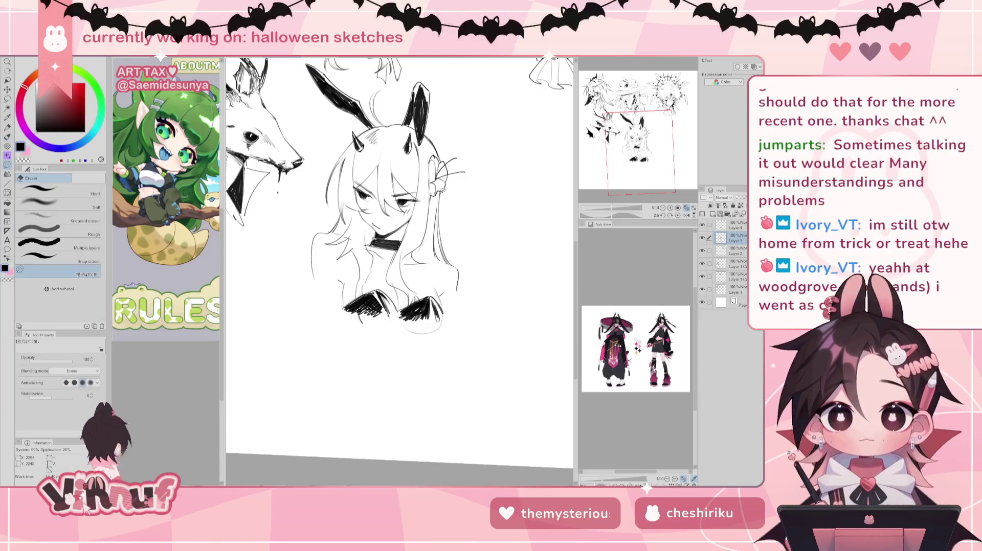
pyautogui.press('b')
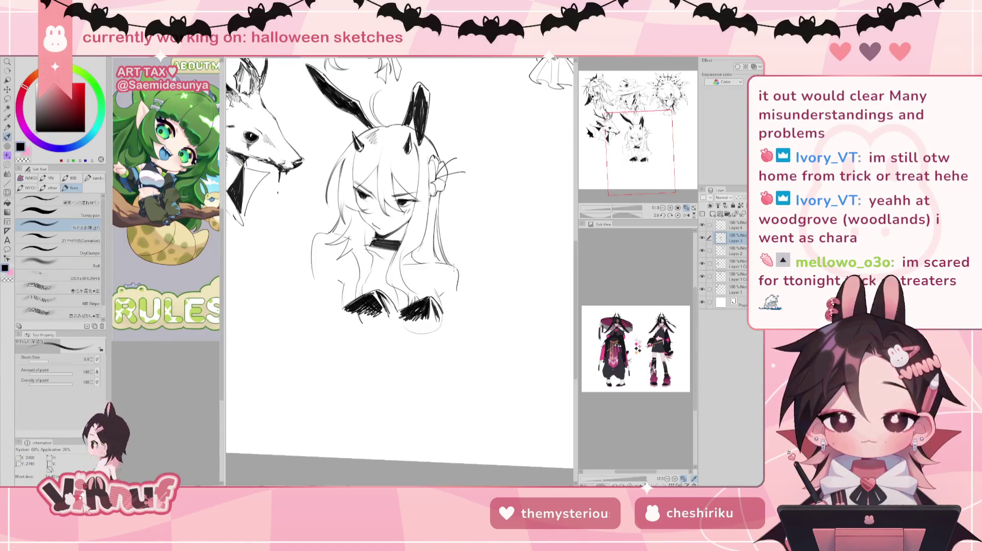
# Draw a short stroke along the right edge of the girl's hair
pyautogui.press('e')
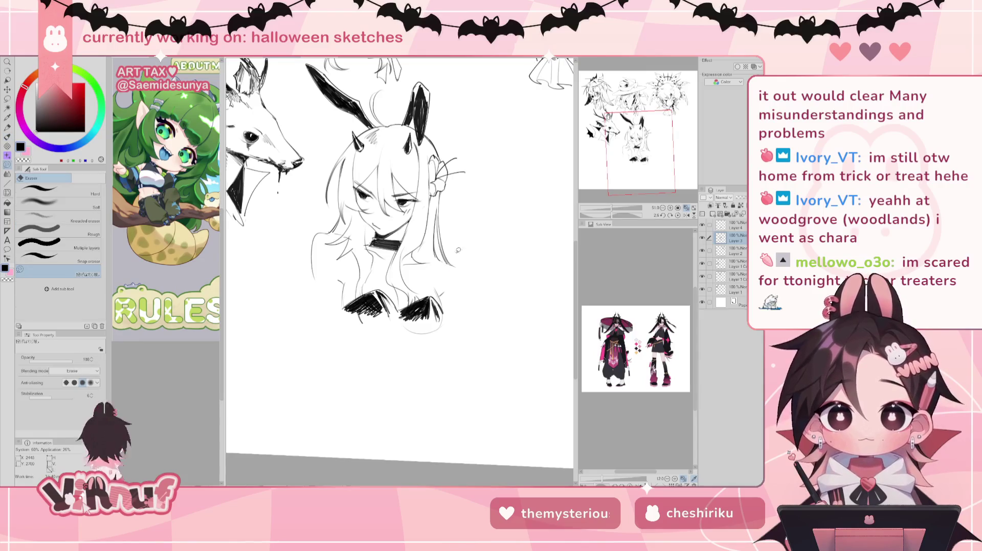
pyautogui.press('b')
pyautogui.moveTo(454, 271); pyautogui.dragTo(451, 291)
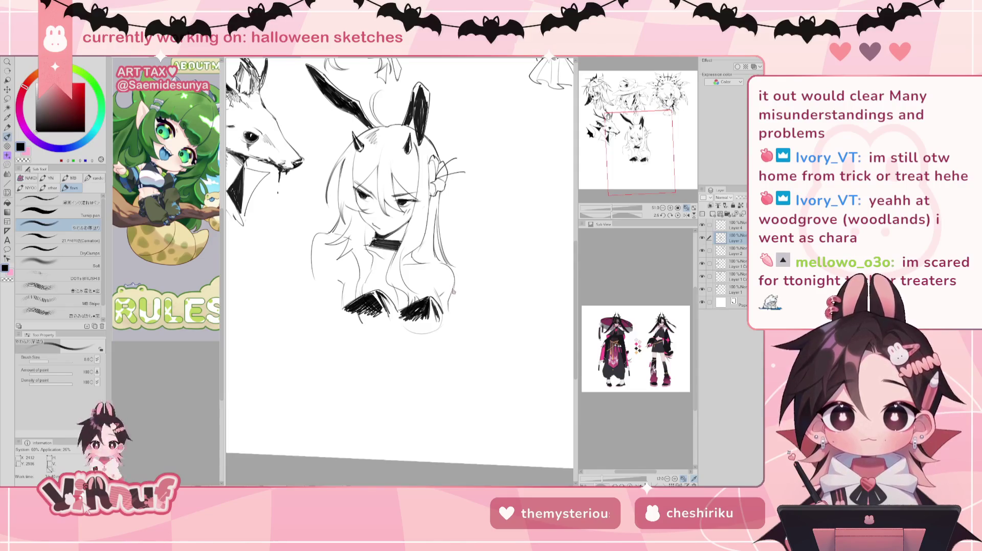
pyautogui.moveTo(453, 271); pyautogui.dragTo(452, 300)
pyautogui.hotkey('ctrl', 'z')
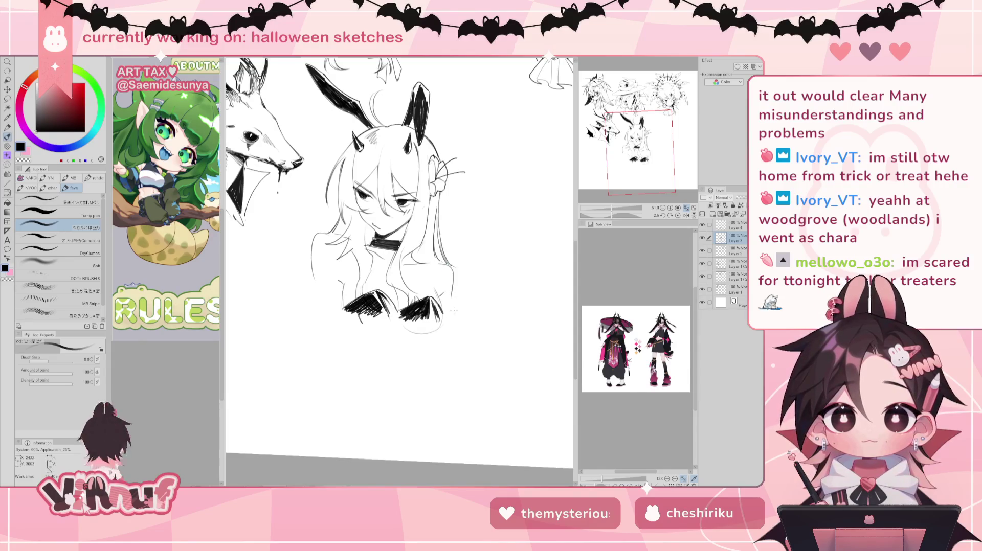
# On Layer 4, erase the faint curve below the shoulders and thin the black hatching
pyautogui.press('e')
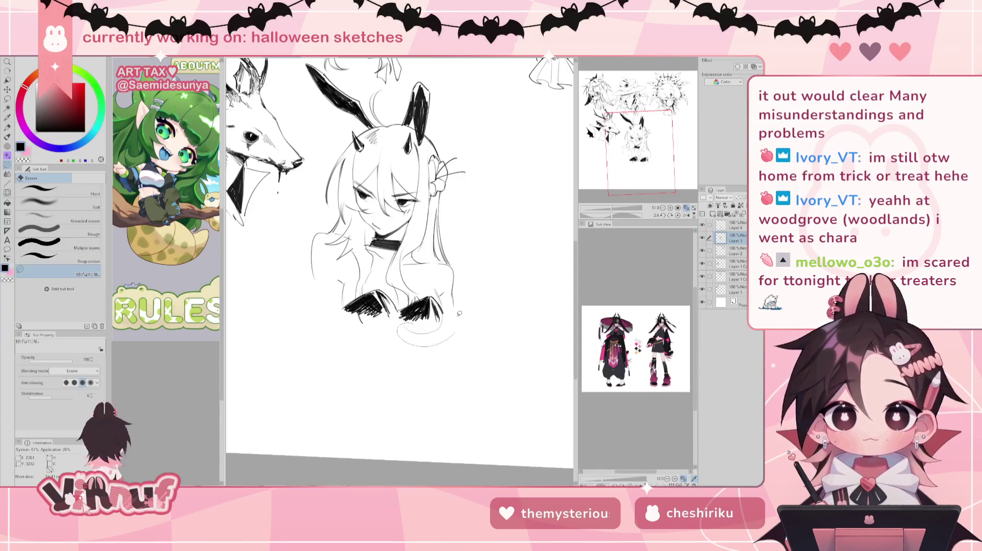
pyautogui.click(736, 225)
pyautogui.moveTo(396, 334); pyautogui.dragTo(442, 318)
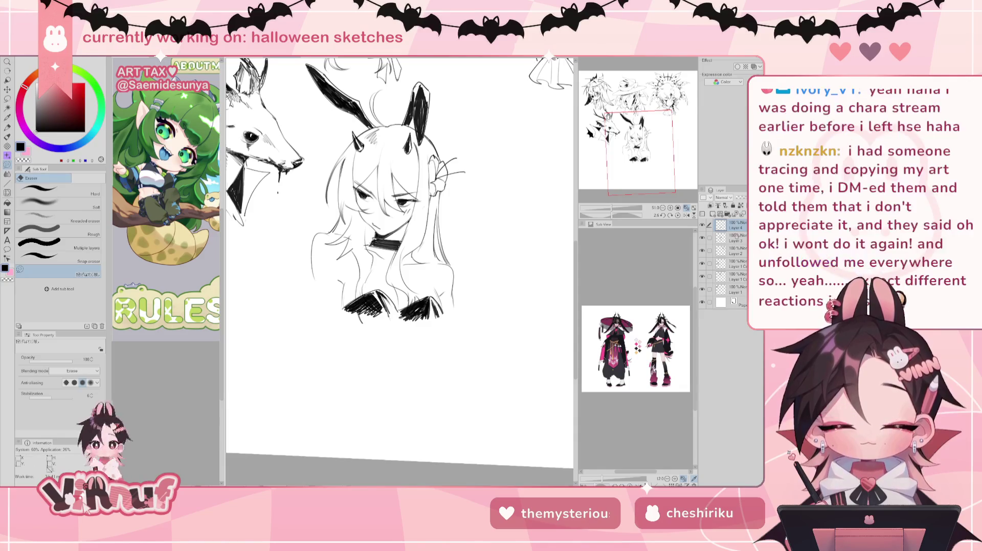
pyautogui.scroll(-3, 389, 245)
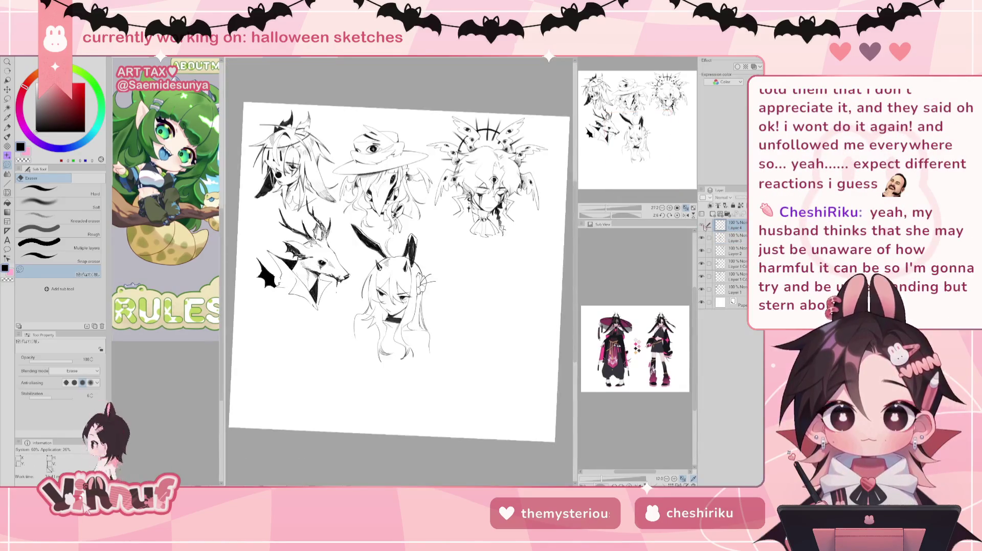
pyautogui.scroll(3, 389, 246)
pyautogui.scroll(2, 360, 169)
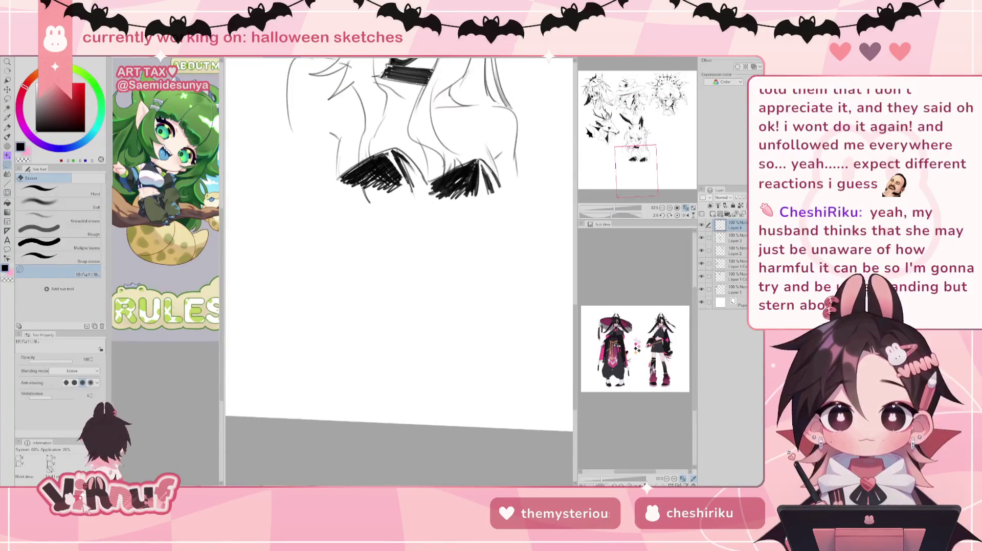
pyautogui.moveTo(361, 169)
pyautogui.mouseDown()
pyautogui.moveTo(365, 151)
pyautogui.moveTo(391, 183)
pyautogui.moveTo(368, 164)
pyautogui.moveTo(376, 152)
pyautogui.mouseUp()
pyautogui.moveTo(454, 142); pyautogui.dragTo(418, 193)
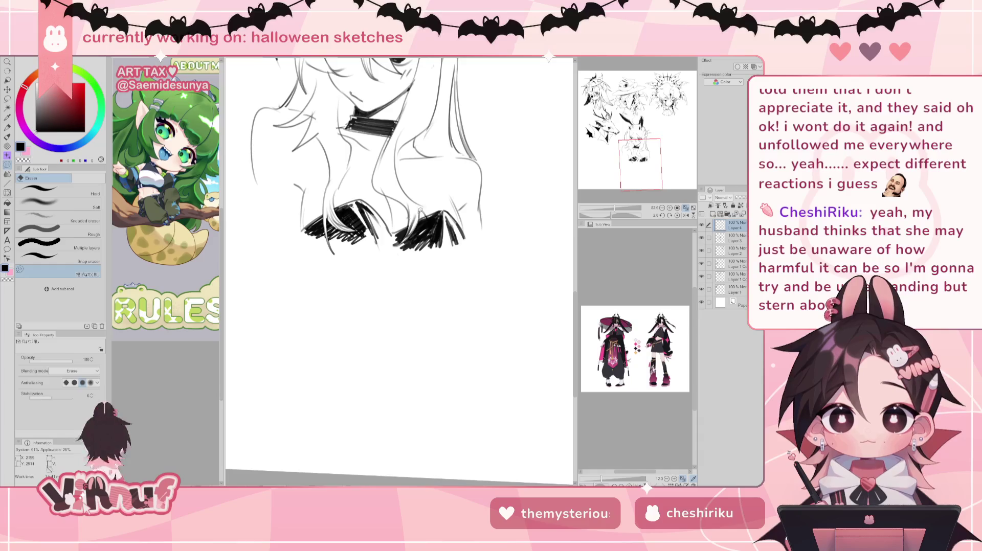
pyautogui.moveTo(411, 220)
pyautogui.mouseDown()
pyautogui.moveTo(410, 229)
pyautogui.moveTo(436, 231)
pyautogui.moveTo(439, 195)
pyautogui.mouseUp()
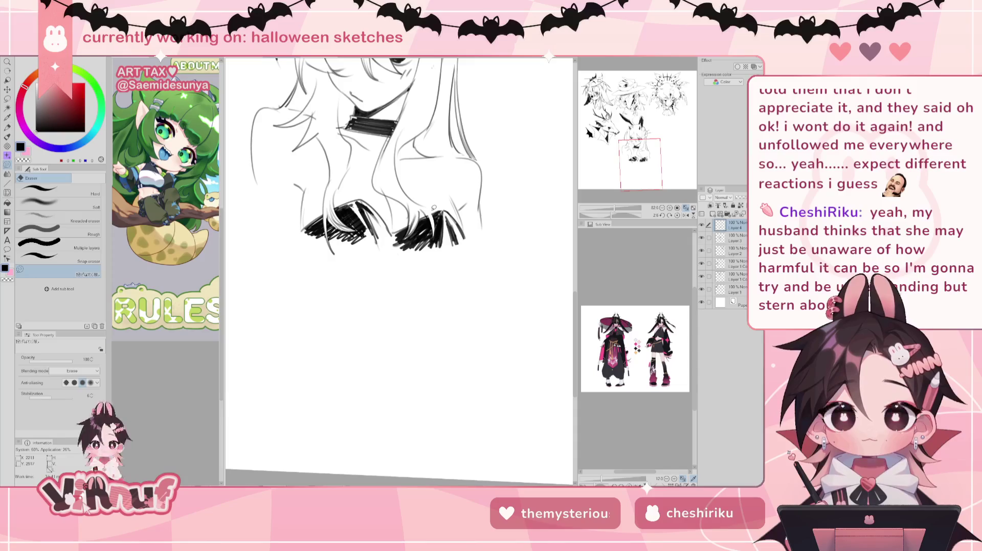
# Zoom out to compare the sketches, then merge the top layer down
pyautogui.moveTo(636, 120); pyautogui.dragTo(637, 148)
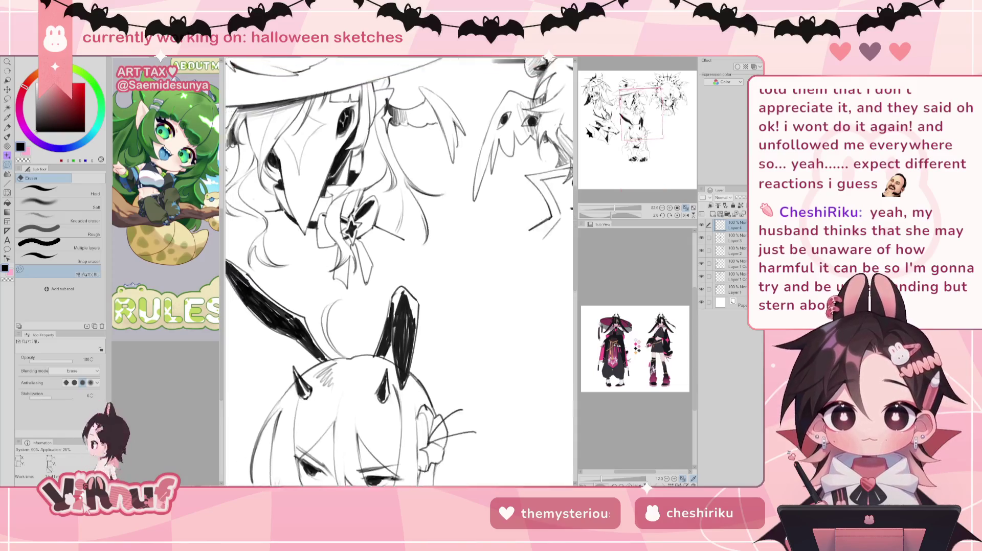
pyautogui.moveTo(614, 208); pyautogui.dragTo(612, 210)
pyautogui.moveTo(634, 138); pyautogui.dragTo(638, 149)
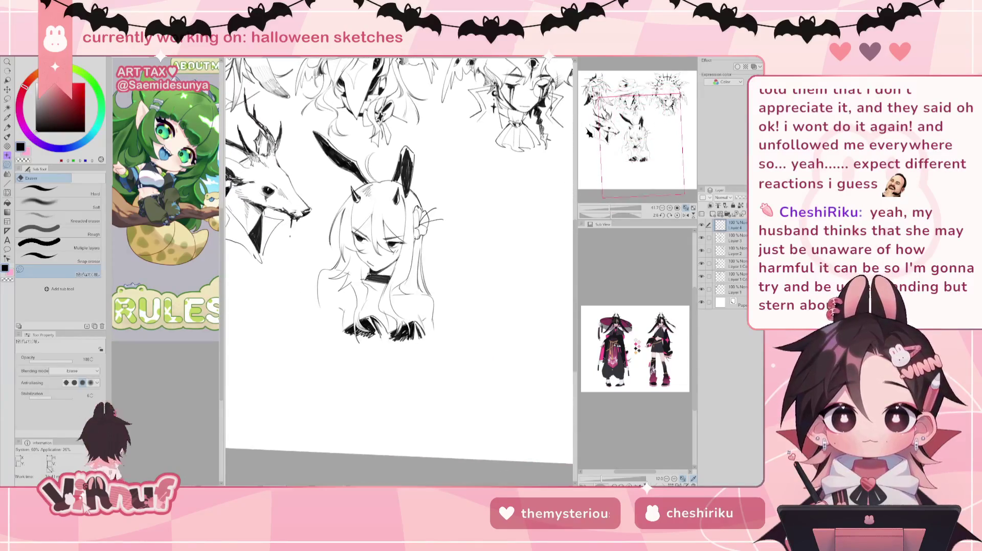
pyautogui.hotkey('ctrl', 'z')
pyautogui.hotkey('ctrl', 'y')
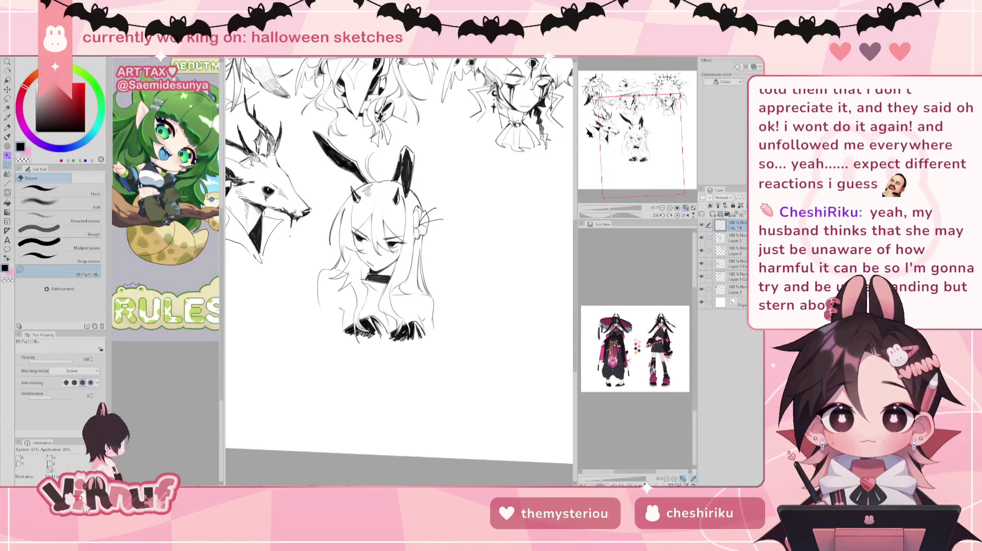
pyautogui.hotkey('ctrl', 'e')
pyautogui.press('p')
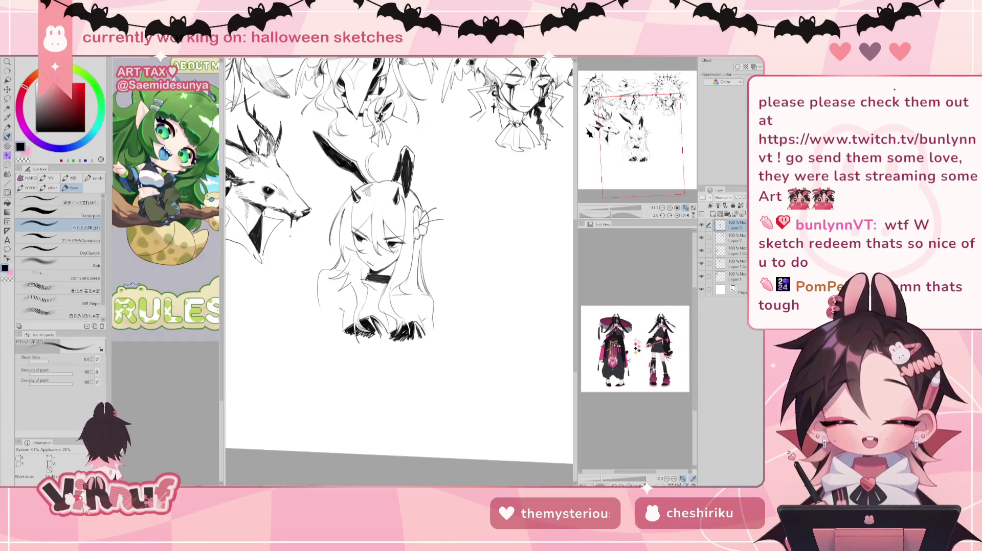
# Straighten and zoom out the view to see the inked girl beside the deer head
pyautogui.moveTo(610, 209); pyautogui.dragTo(612, 208)
# Reset the view upright, cancel the layer cut, and draw a thin line on the left hair edge
pyautogui.click(677, 215)
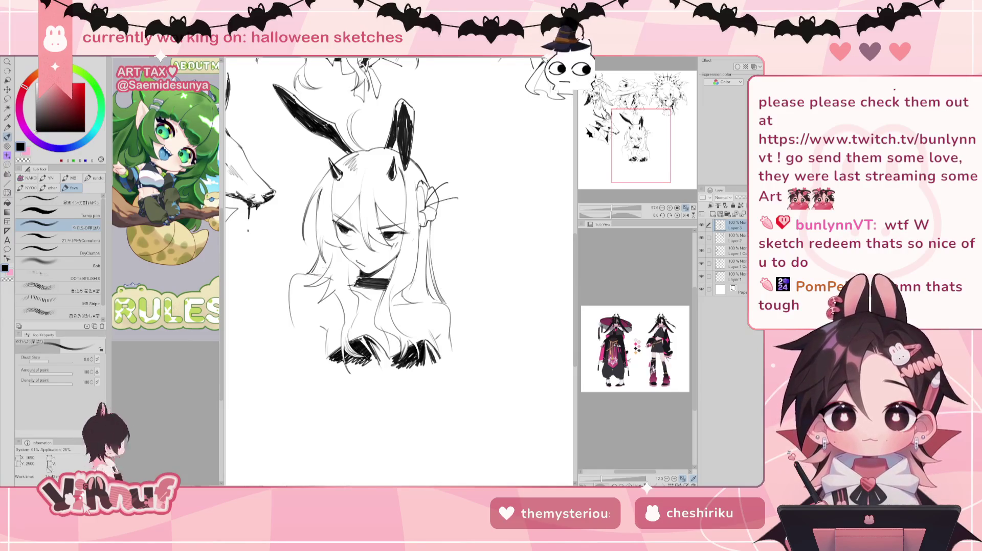
pyautogui.hotkey('ctrl', 'x')
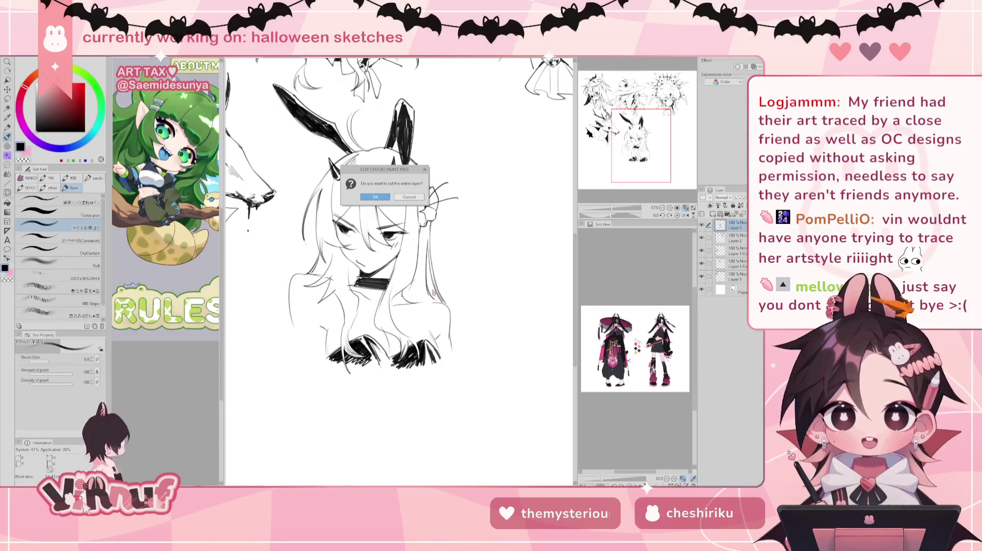
pyautogui.click(409, 197)
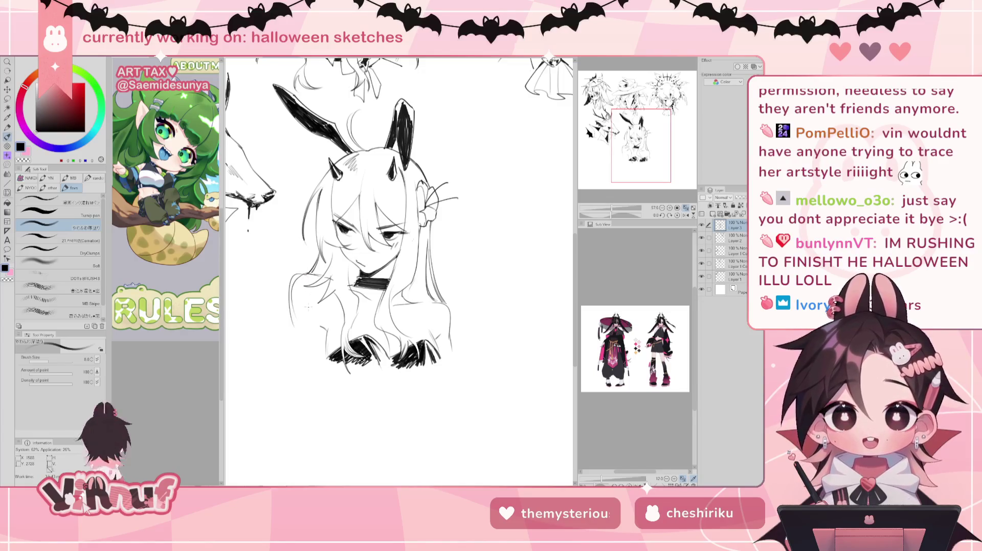
pyautogui.press('e')
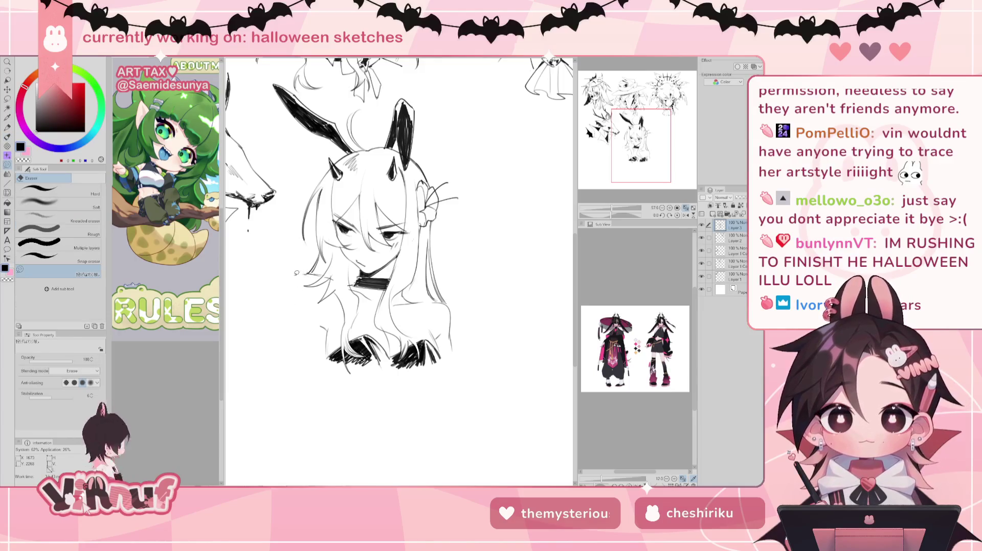
pyautogui.press('b')
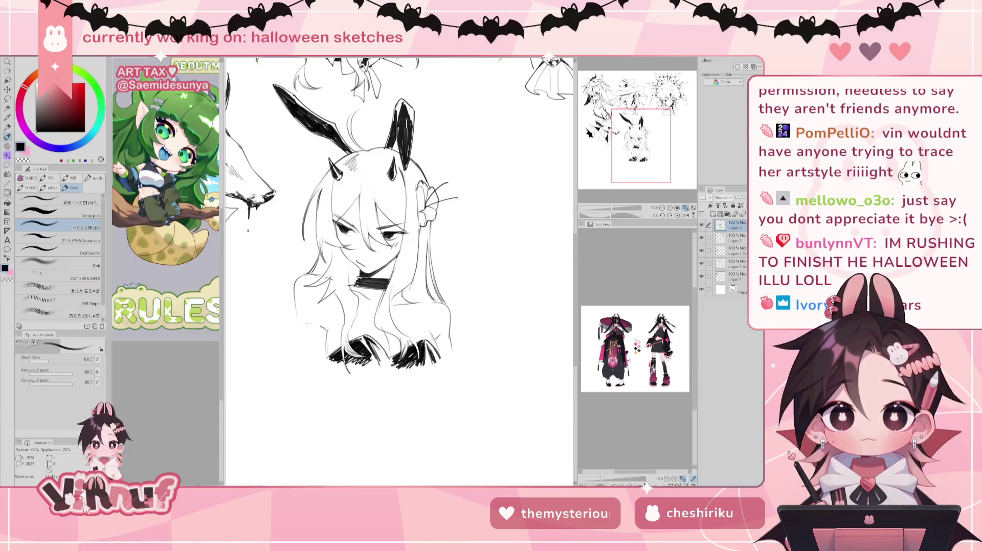
pyautogui.moveTo(296, 276); pyautogui.dragTo(296, 324)
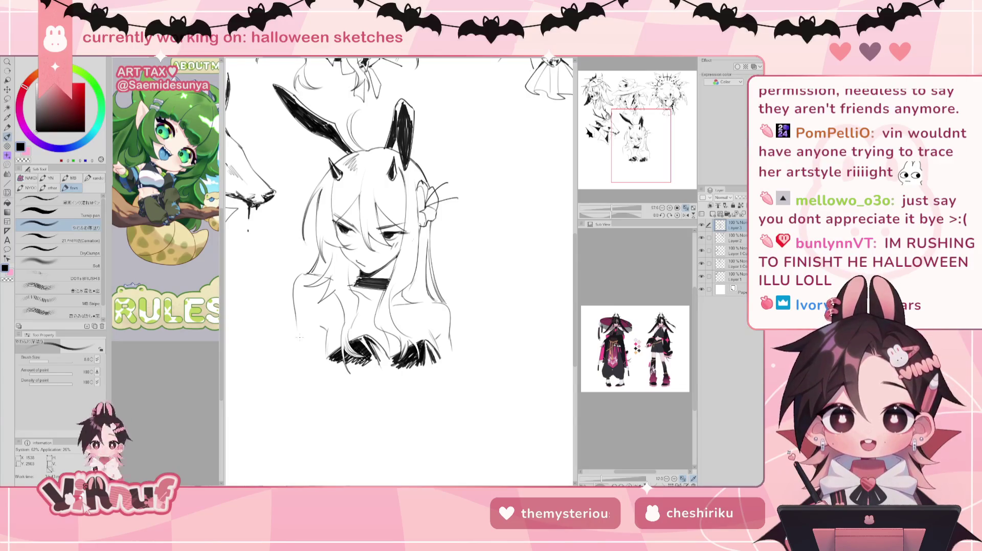
# Lasso the lower left hair and liquify its strands down and outward
pyautogui.press('m')
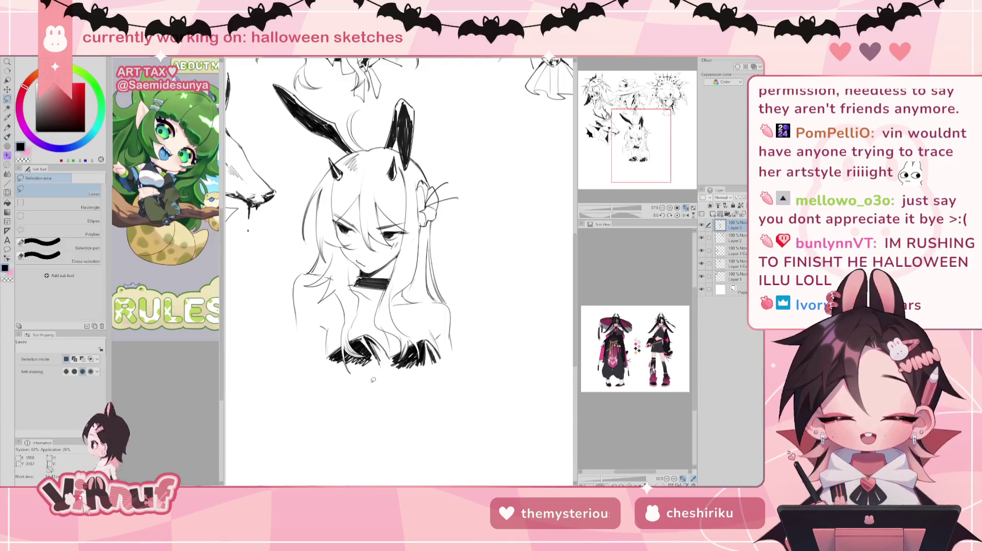
pyautogui.moveTo(320, 317); pyautogui.dragTo(343, 387)
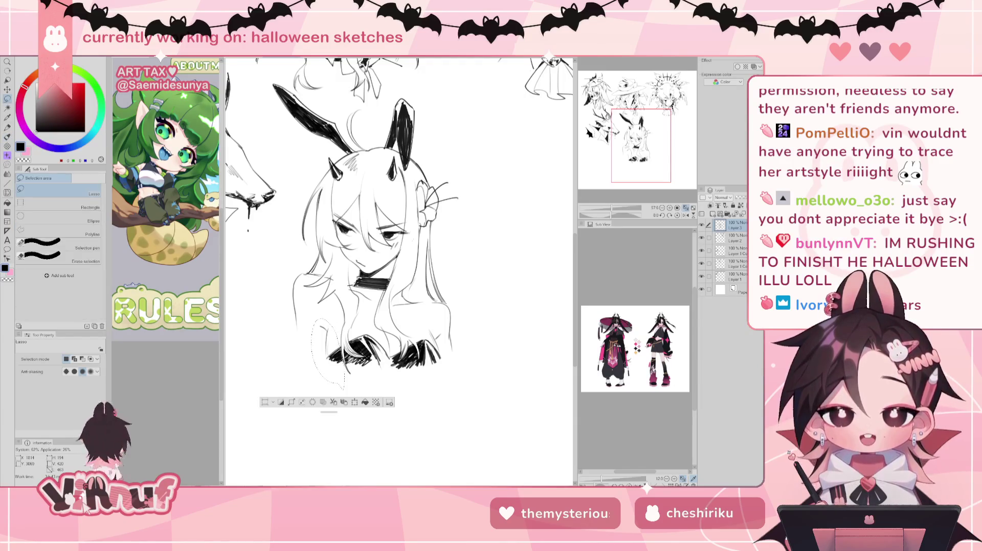
pyautogui.press('j')
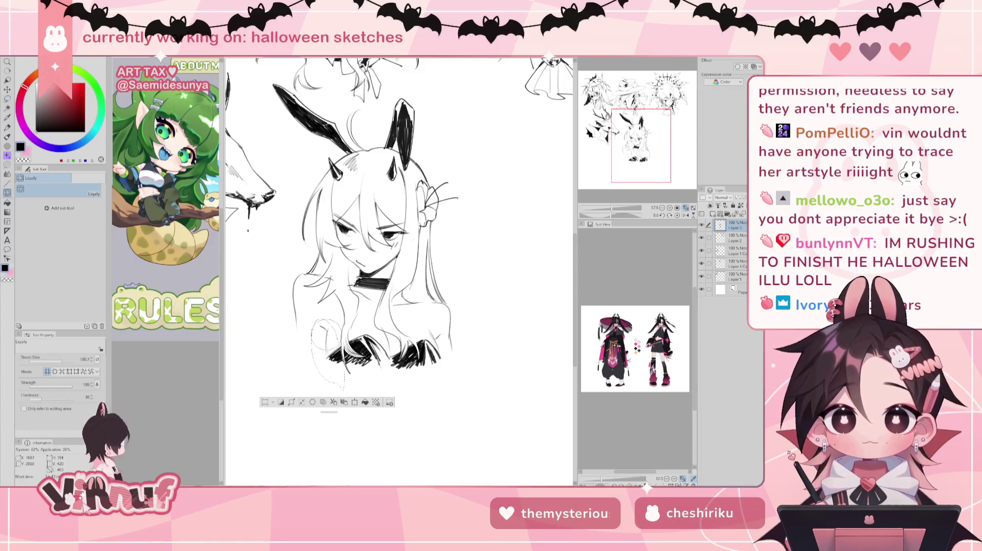
pyautogui.moveTo(399, 272); pyautogui.dragTo(343, 481)
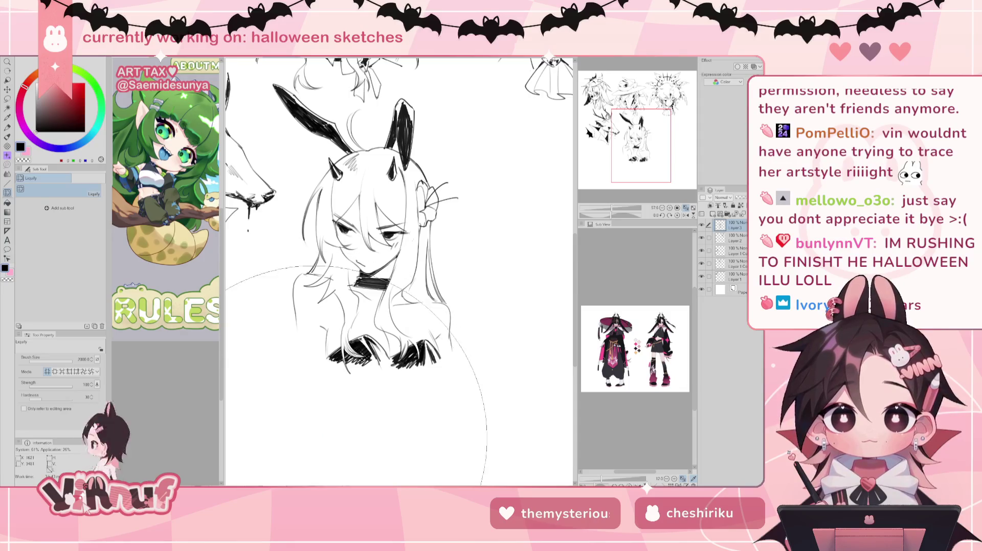
pyautogui.moveTo(322, 450)
pyautogui.mouseDown()
pyautogui.moveTo(316, 441)
pyautogui.moveTo(425, 311)
pyautogui.mouseUp()
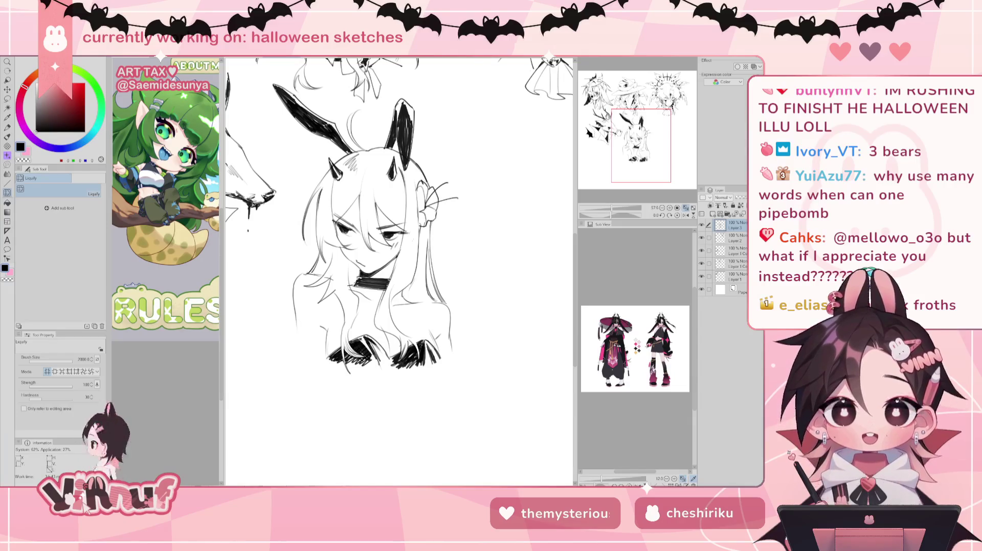
# Rotate the selected chest area slightly clockwise and left, then view the whole page
pyautogui.moveTo(615, 138); pyautogui.dragTo(619, 142)
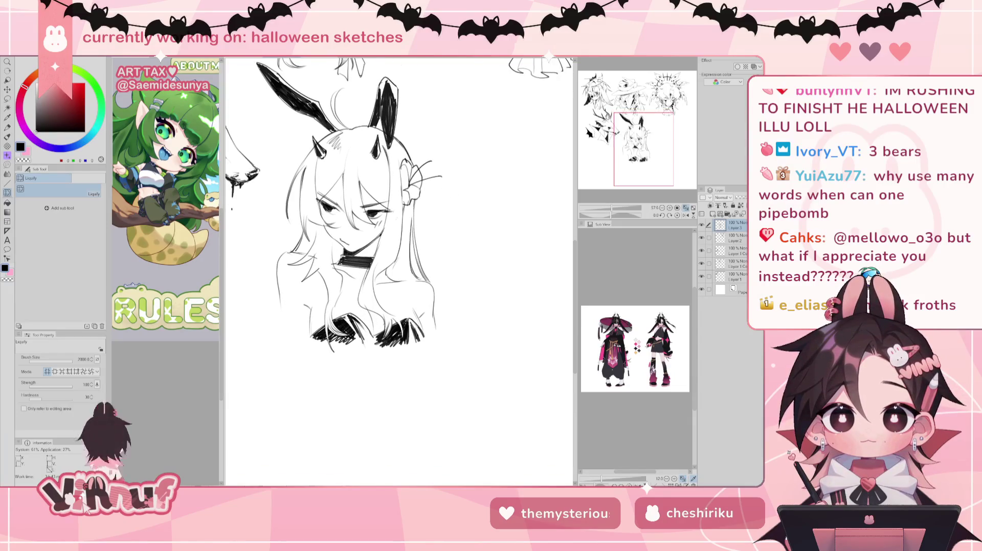
pyautogui.press('m')
pyautogui.moveTo(420, 296)
pyautogui.mouseDown()
pyautogui.moveTo(377, 279)
pyautogui.moveTo(370, 259)
pyautogui.moveTo(332, 294)
pyautogui.moveTo(310, 284)
pyautogui.moveTo(422, 371)
pyautogui.mouseUp()
pyautogui.hotkey('ctrl', 't')
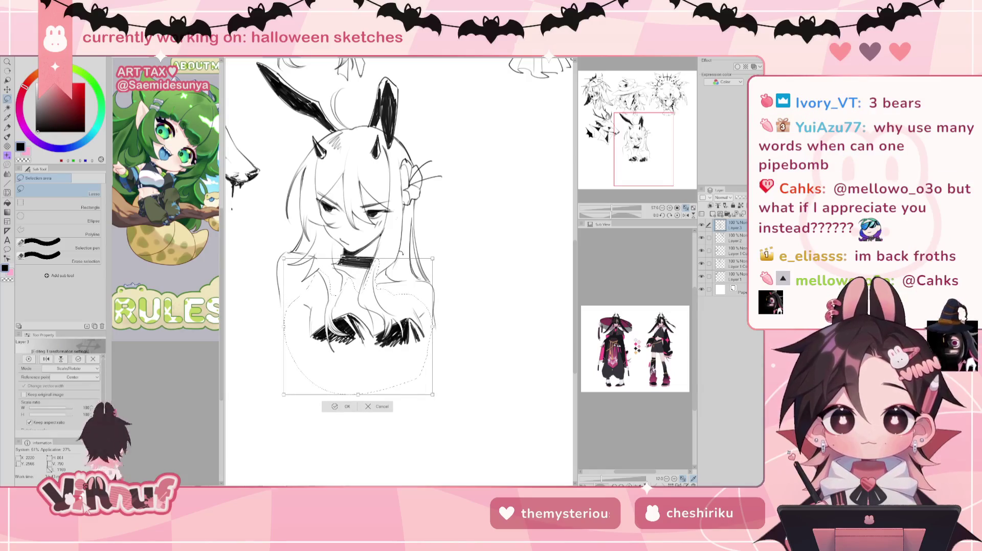
pyautogui.moveTo(401, 332); pyautogui.dragTo(405, 345)
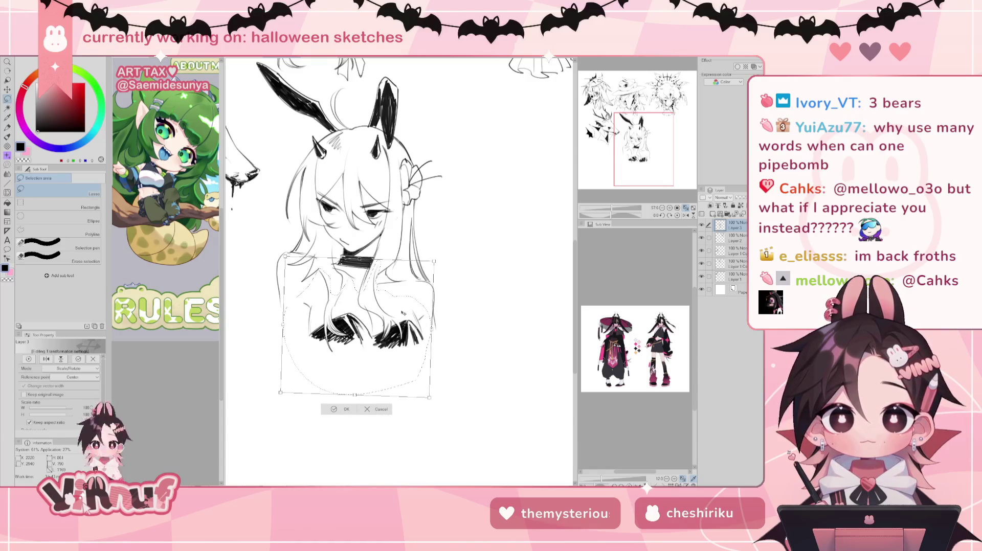
pyautogui.click(345, 410)
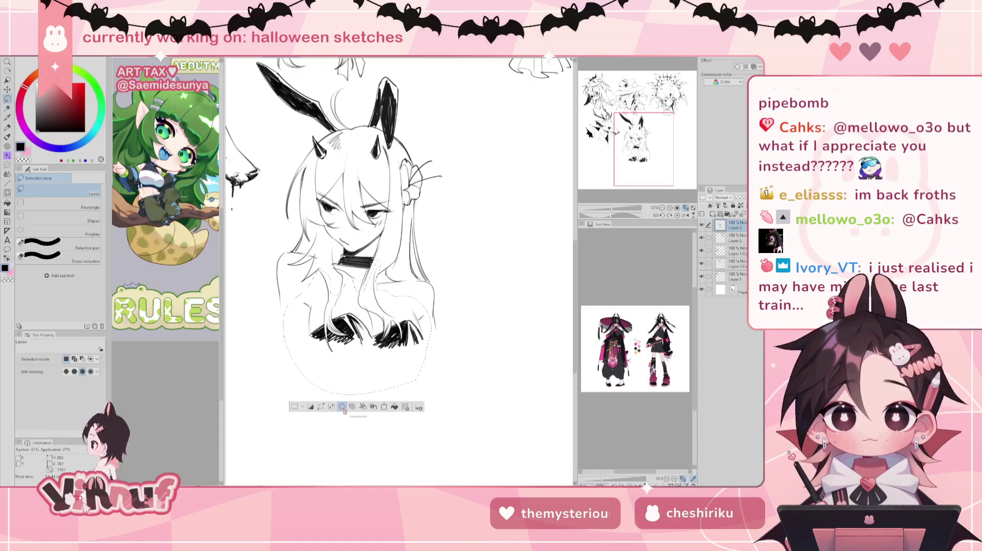
pyautogui.click(685, 208)
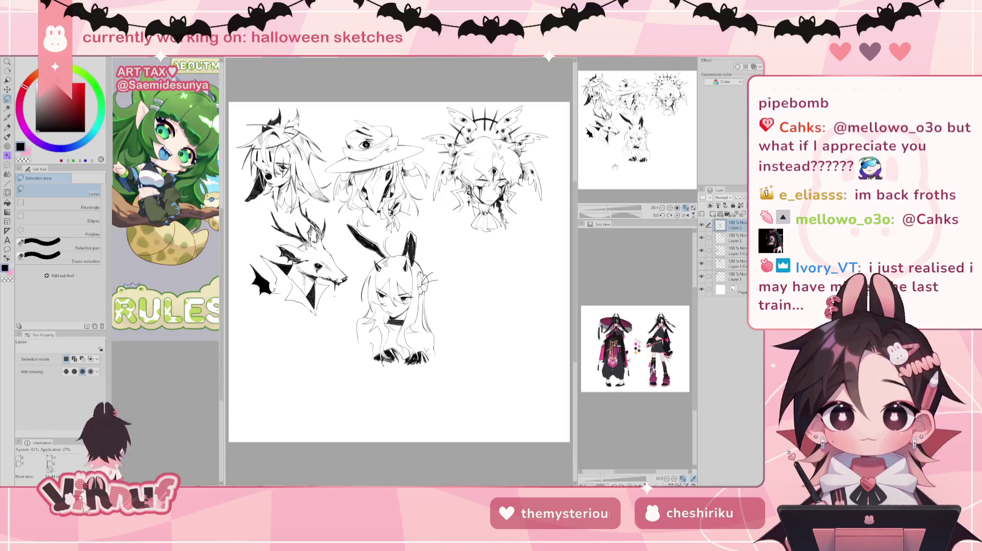
pyautogui.moveTo(607, 209); pyautogui.dragTo(611, 209)
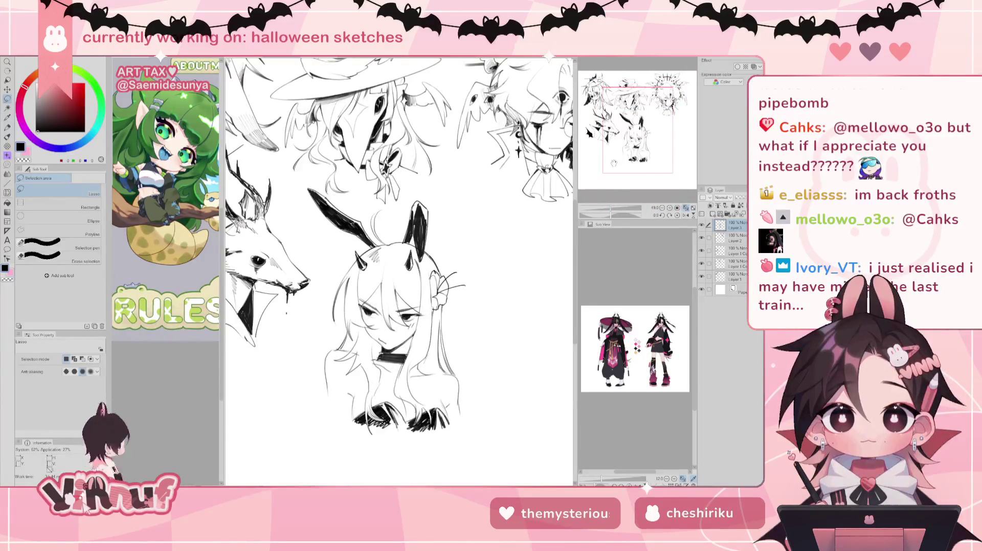
# Alternate pen and eraser to add hair strands and clean up around the shoulders
pyautogui.press('b')
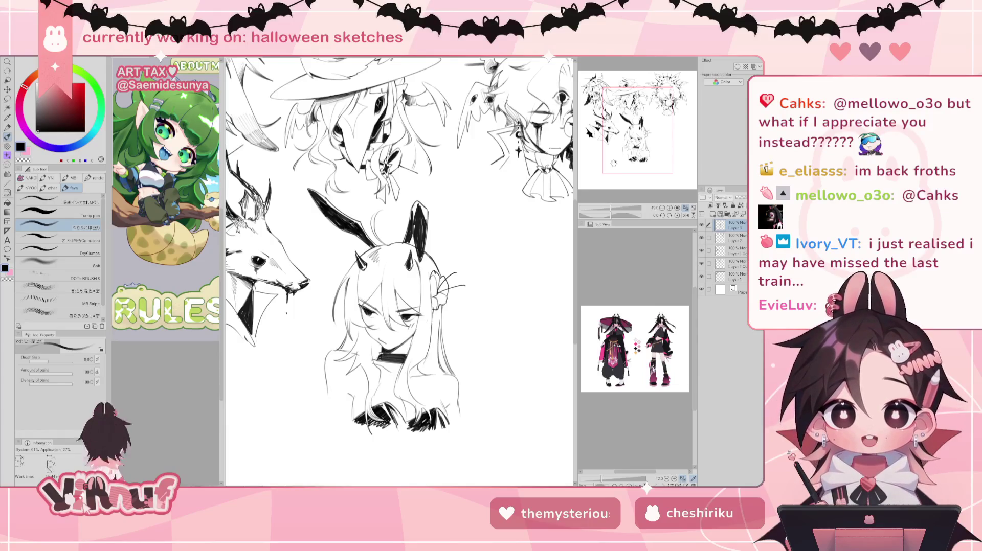
pyautogui.press('e')
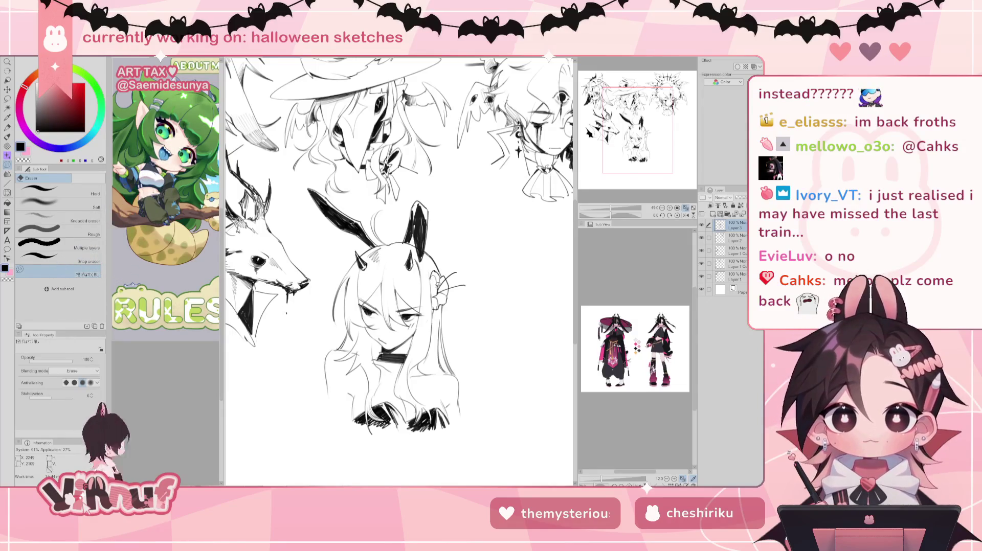
pyautogui.press('p')
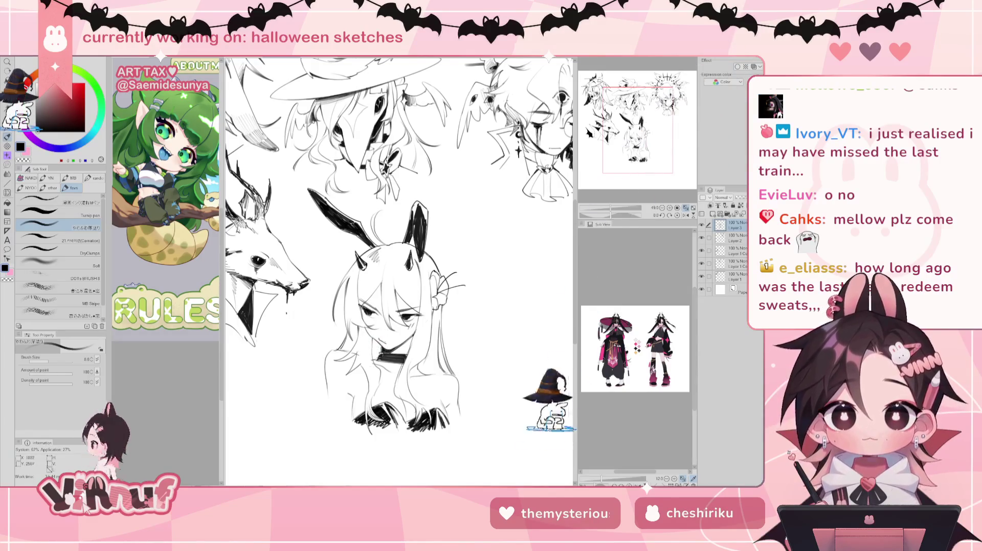
pyautogui.press('e')
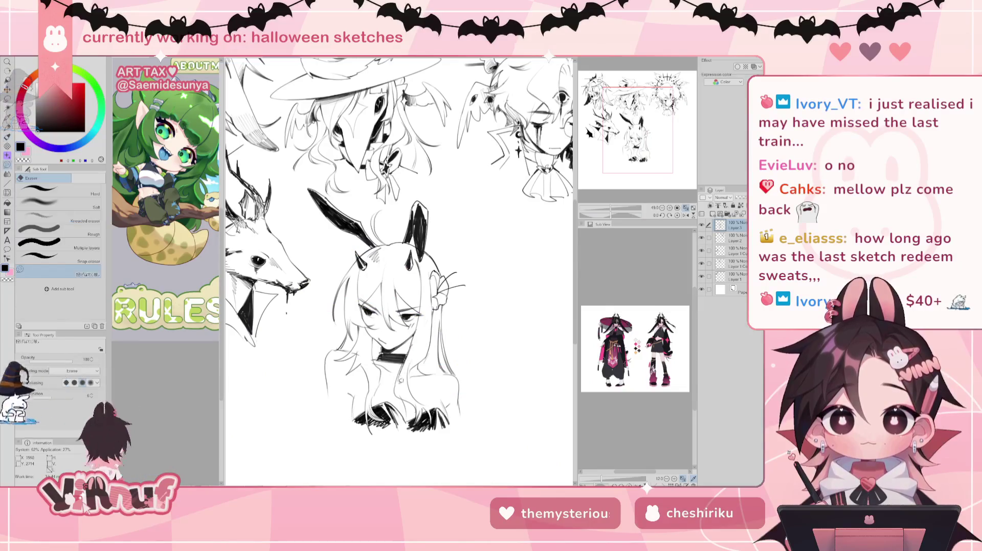
pyautogui.press('p')
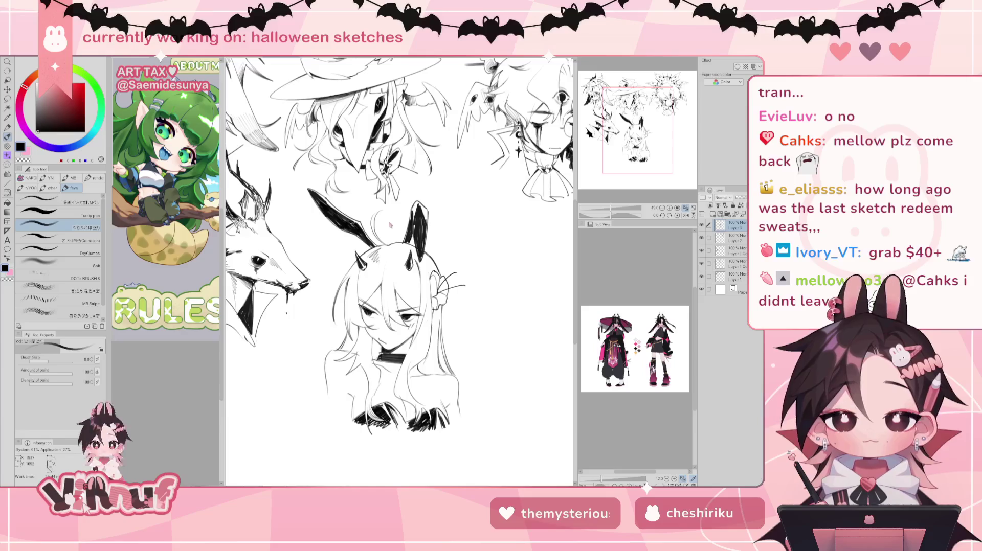
pyautogui.press('e')
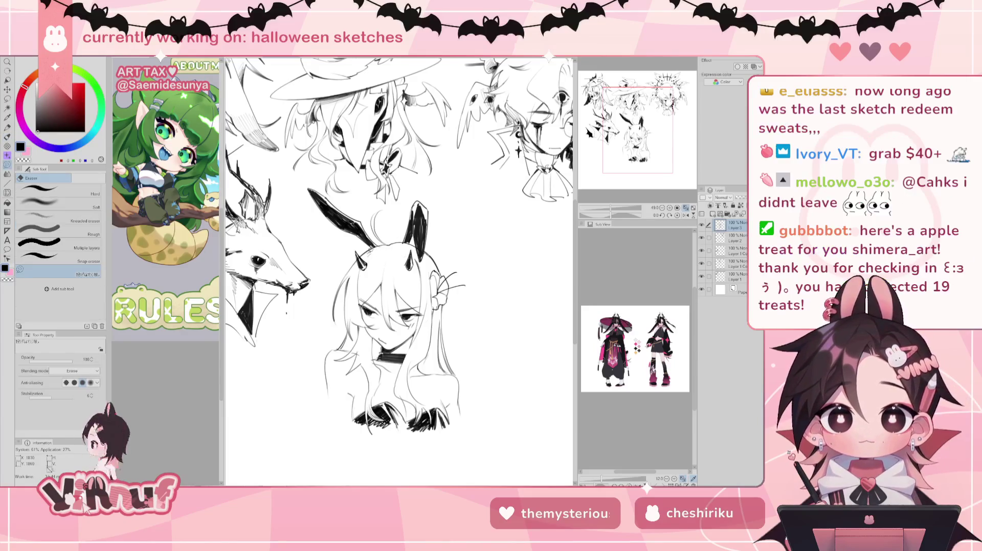
pyautogui.press('p')
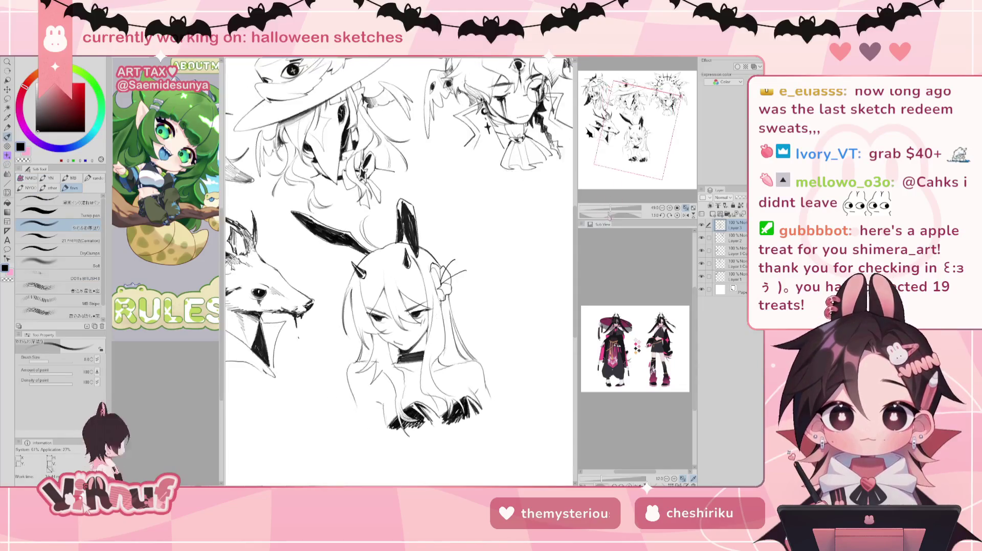
pyautogui.moveTo(358, 240); pyautogui.dragTo(367, 263)
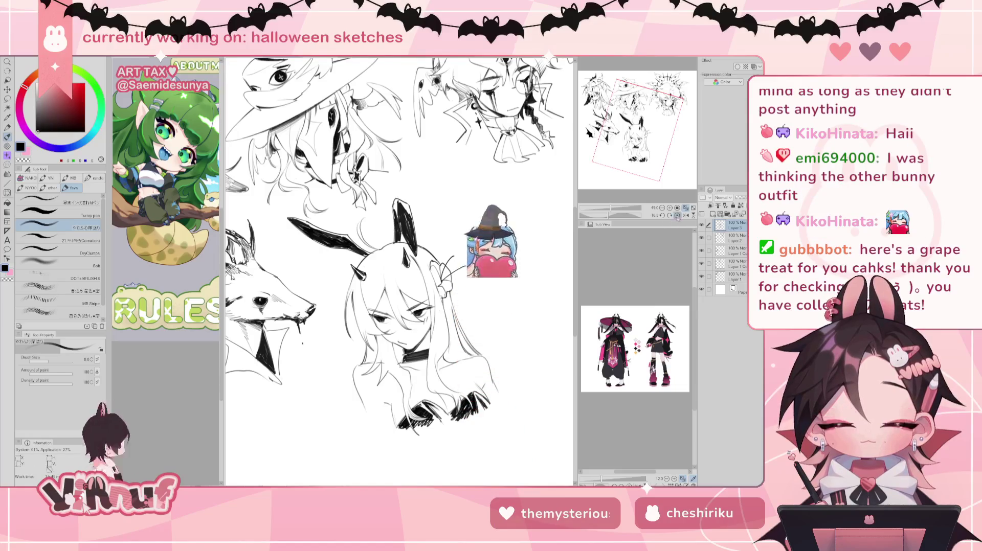
# Flip the canvas view horizontally to check the girl, setting the Liquify brush to 600
pyautogui.hotkey('ctrl', '@')
pyautogui.press('h')
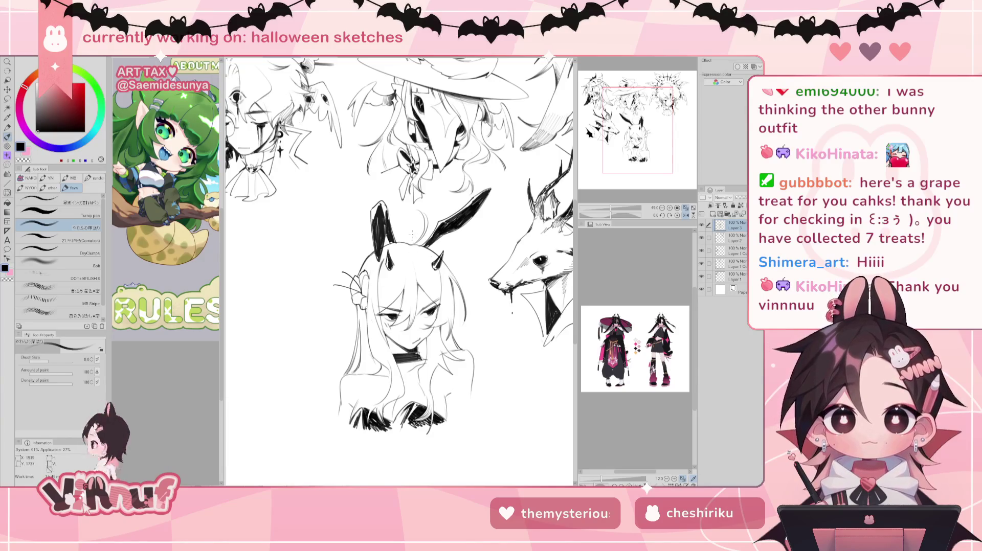
pyautogui.press('l')
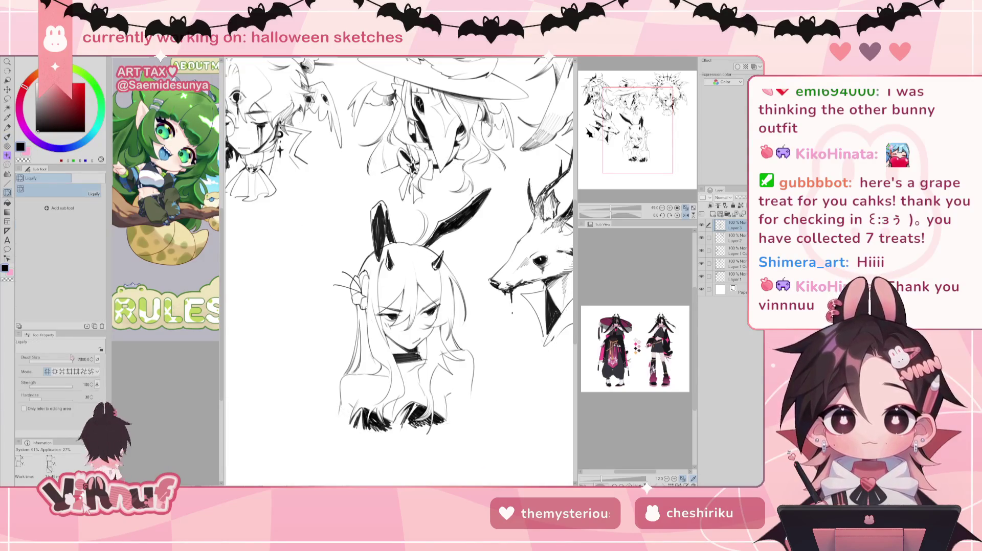
pyautogui.press('[')
pyautogui.press('[')
pyautogui.press('[')
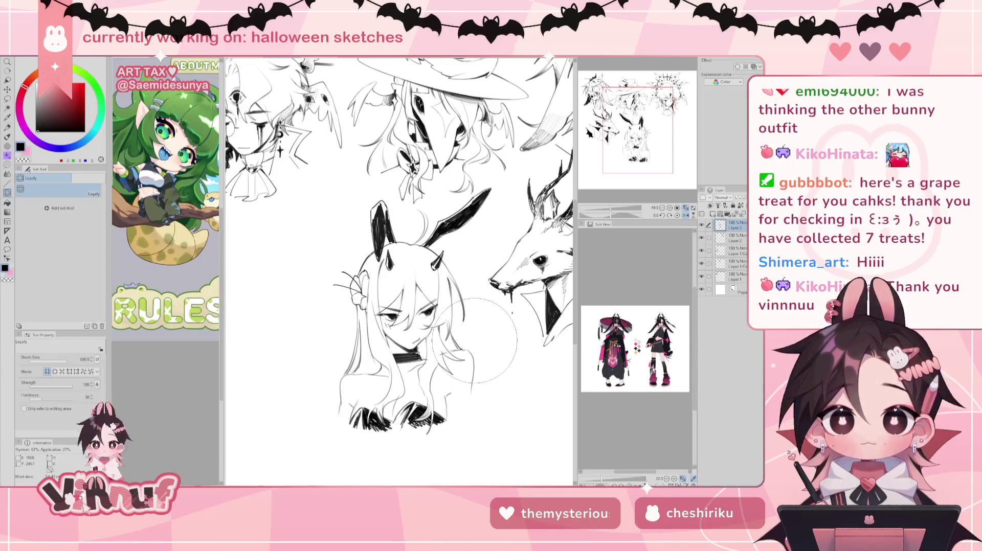
pyautogui.press('p')
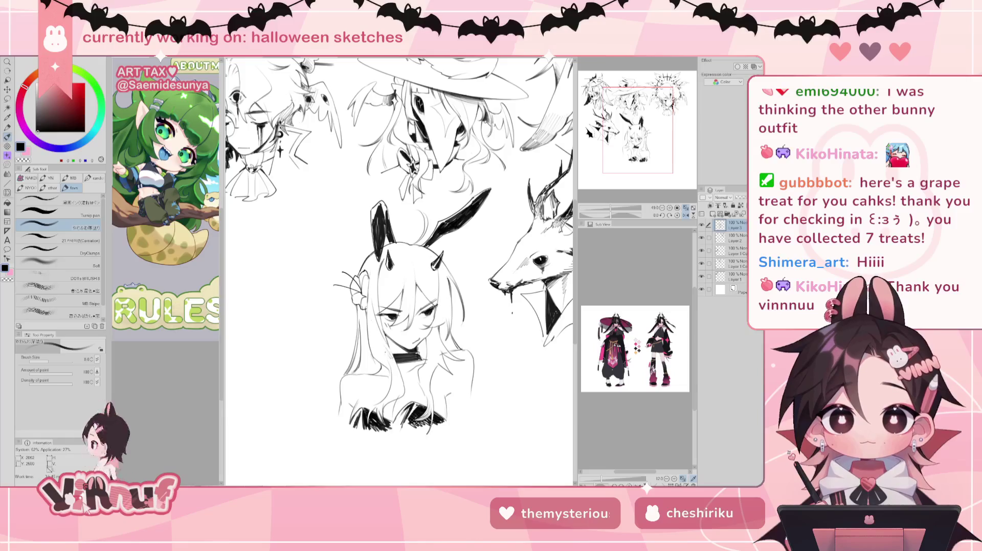
pyautogui.press('h')
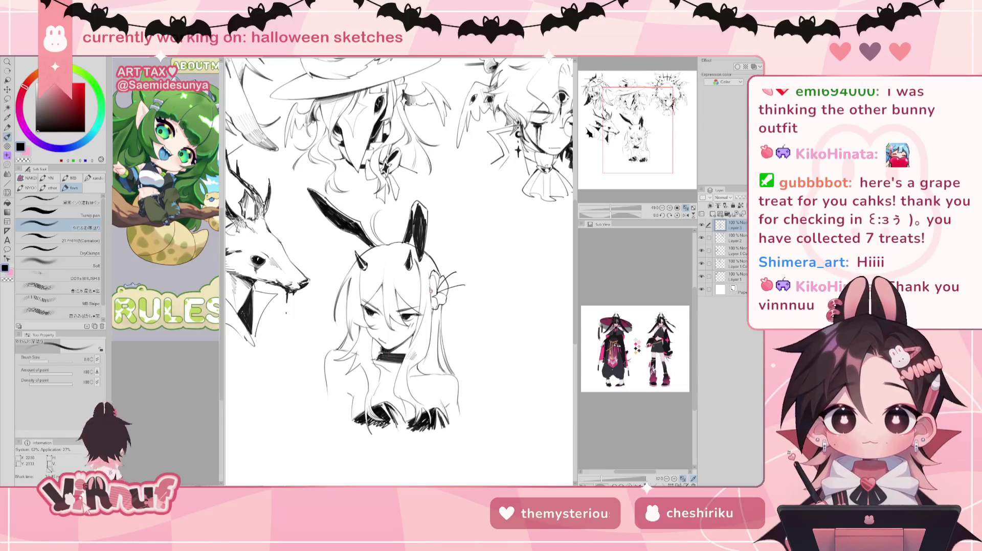
# Zoom out, toggle the mirrored view, and reset the canvas rotation to upright
pyautogui.press('e')
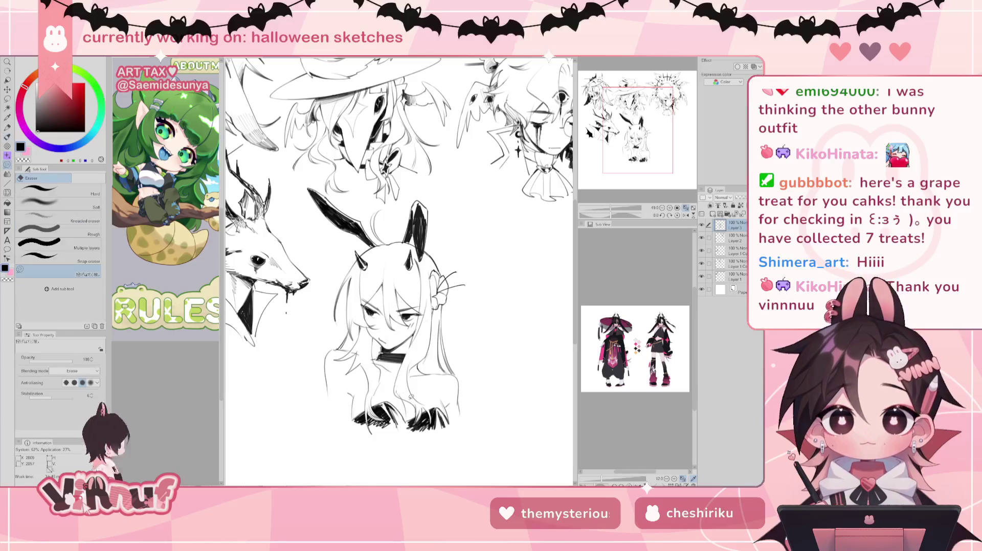
pyautogui.press('b')
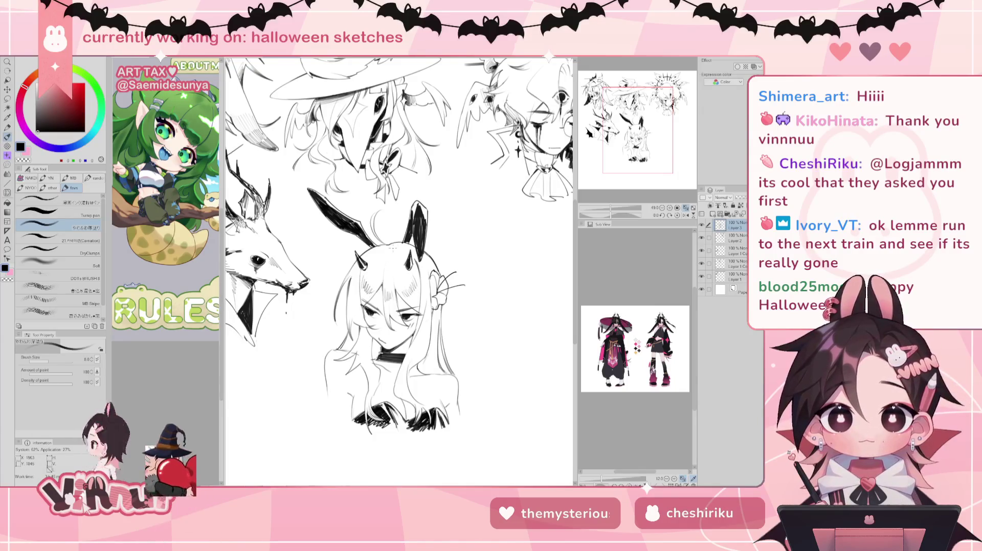
pyautogui.moveTo(611, 207); pyautogui.dragTo(620, 205)
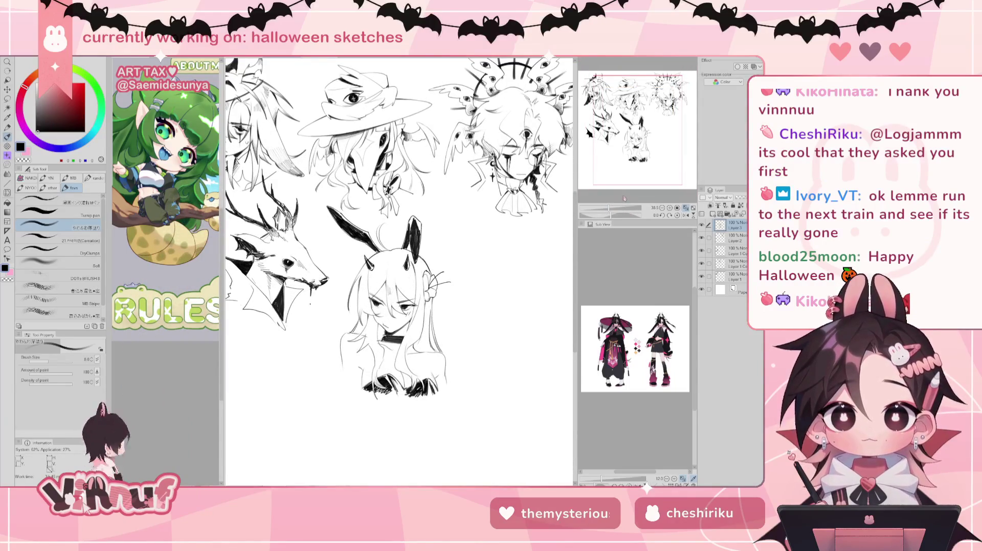
pyautogui.press('h')
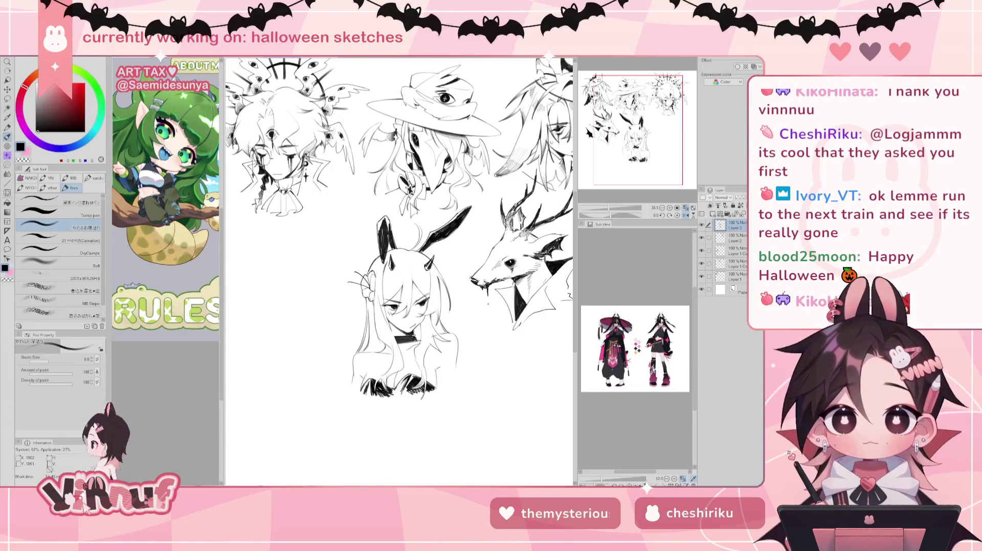
pyautogui.press('h')
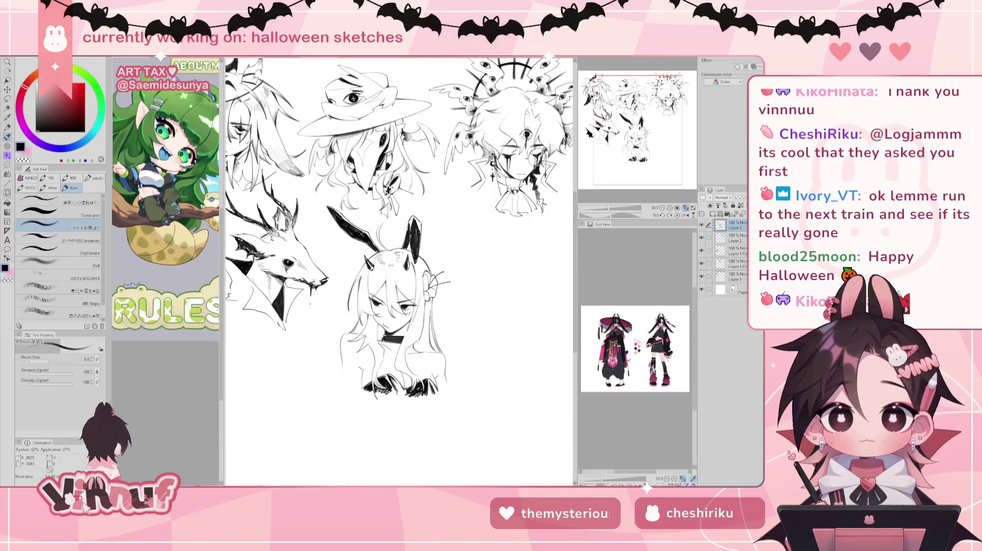
pyautogui.press('h')
pyautogui.press('e')
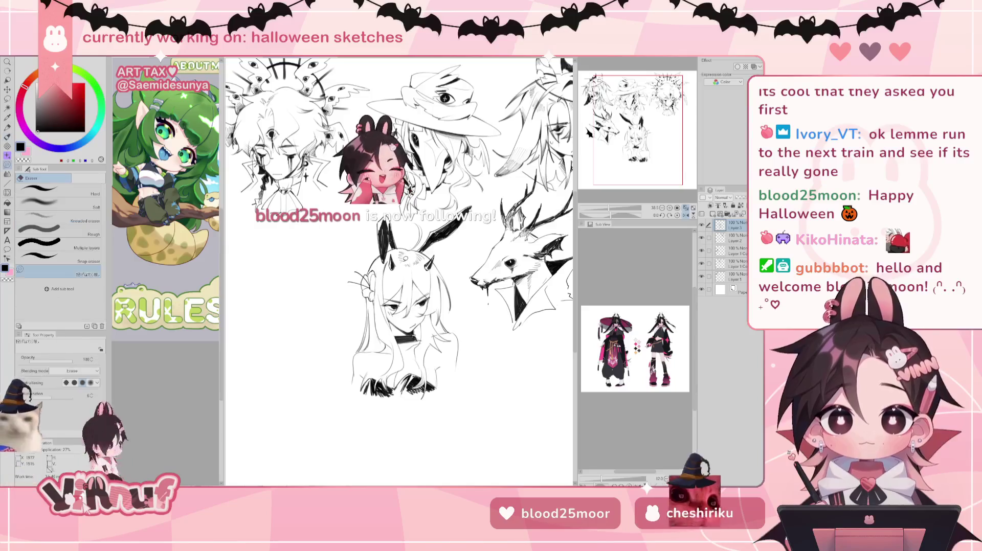
pyautogui.press('b')
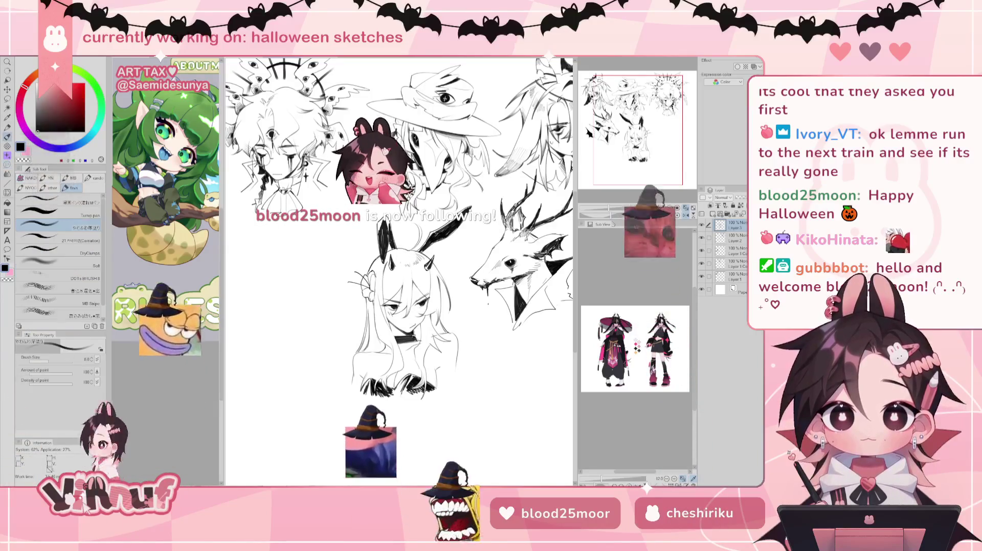
pyautogui.press('-')
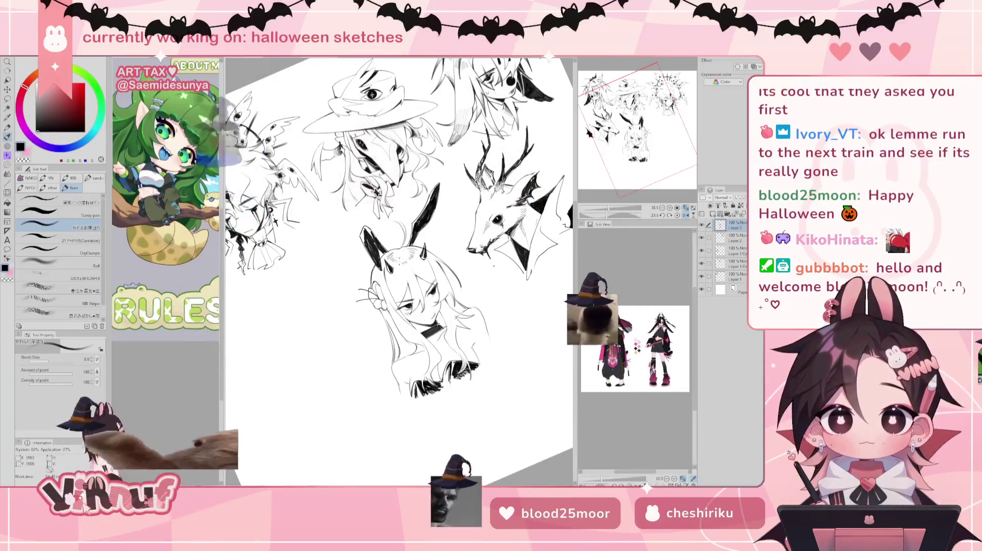
pyautogui.hotkey('ctrl', '@')
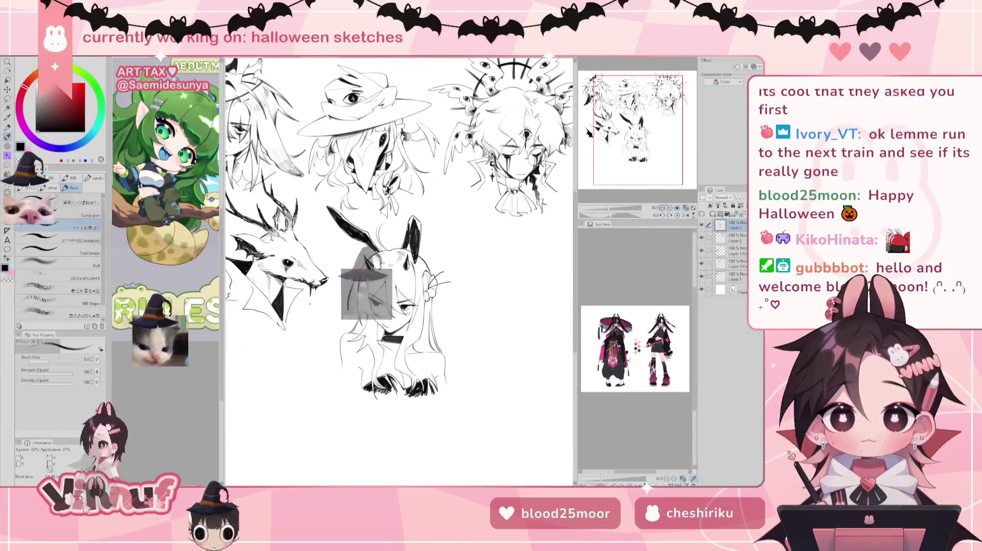
# Zoom in on the bunny girl's head and mirror the view to check proportions
pyautogui.scroll(3, 399, 283)
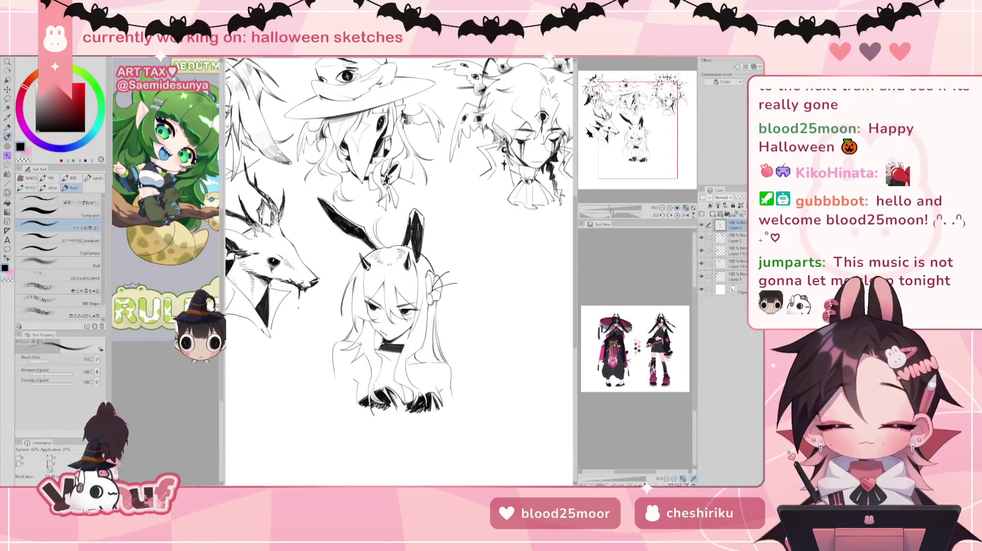
pyautogui.moveTo(366, 311); pyautogui.dragTo(381, 263)
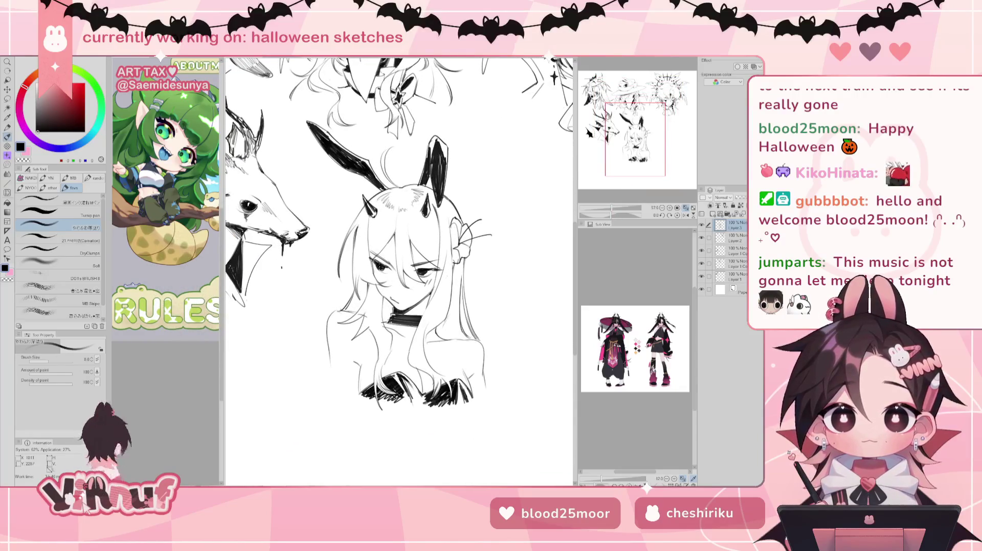
pyautogui.press('e')
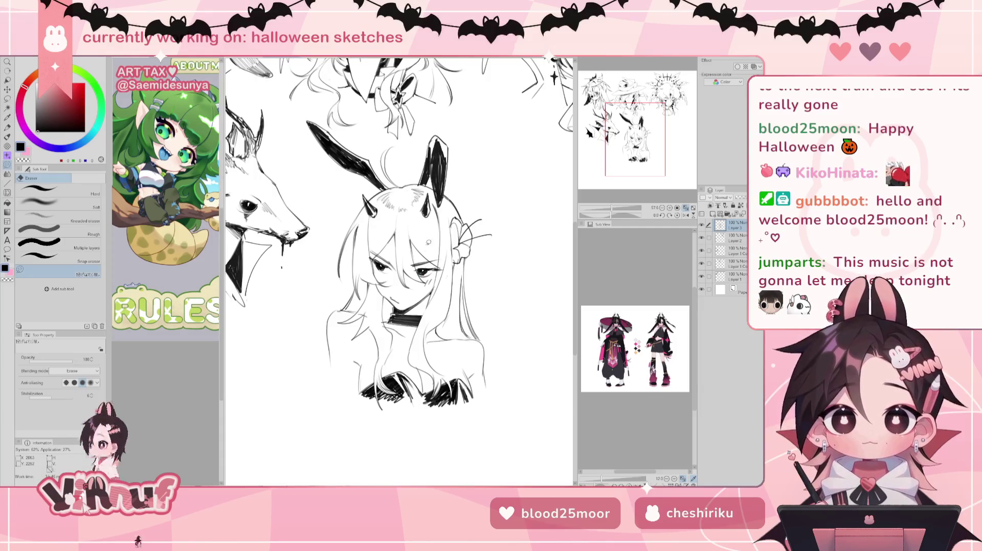
pyautogui.scroll(-5, 428, 222)
pyautogui.scroll(5, 429, 222)
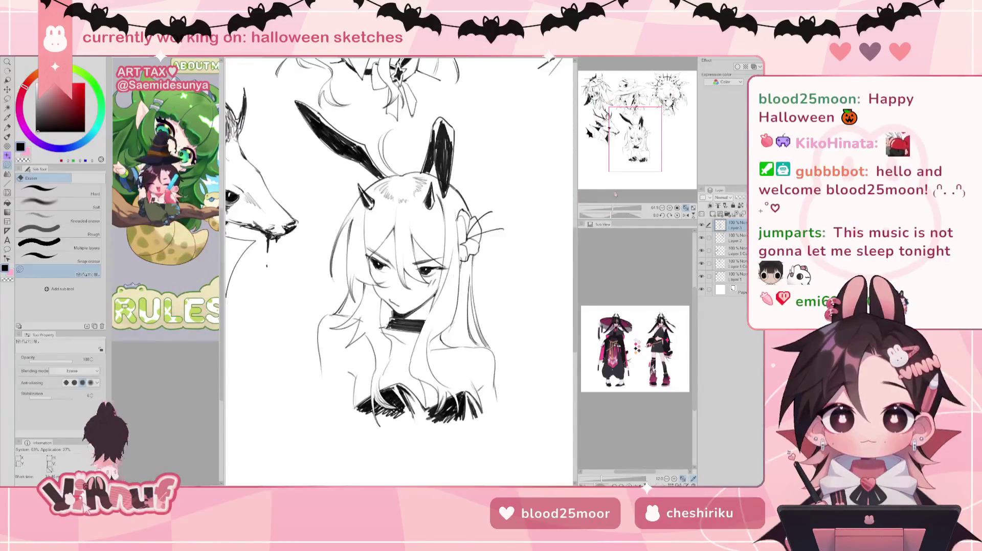
pyautogui.press('p')
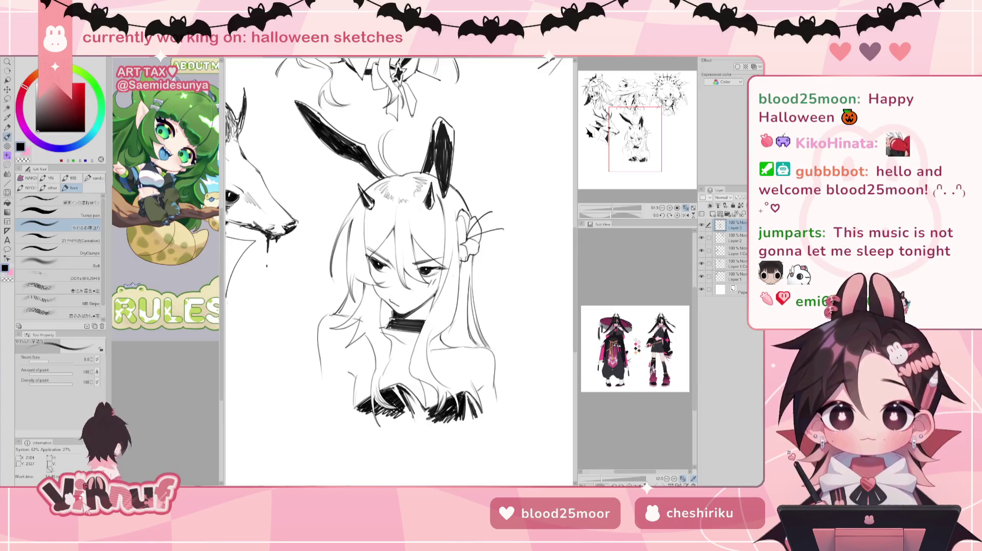
pyautogui.press('h')
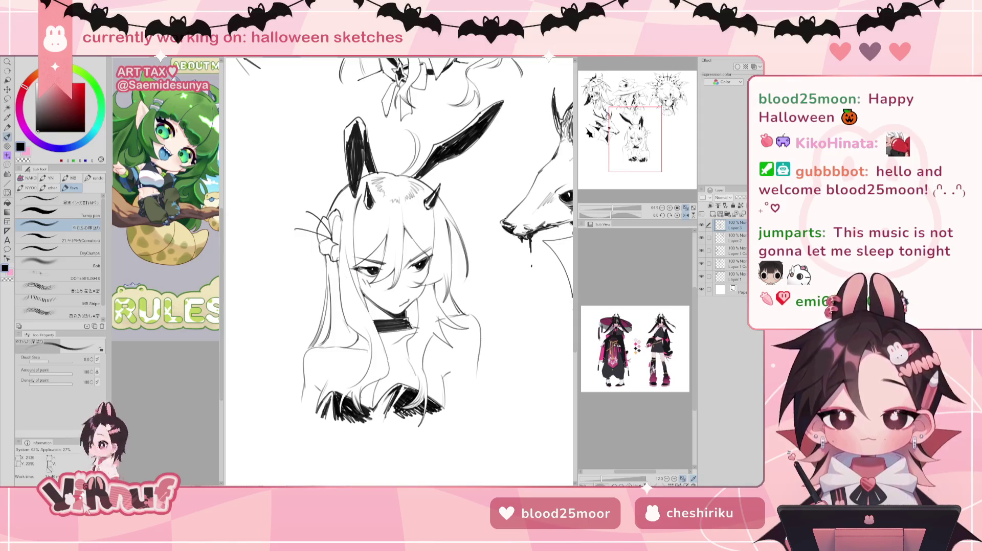
# Flip the view back and zoom out to about 45% to show the deer head
pyautogui.press('h')
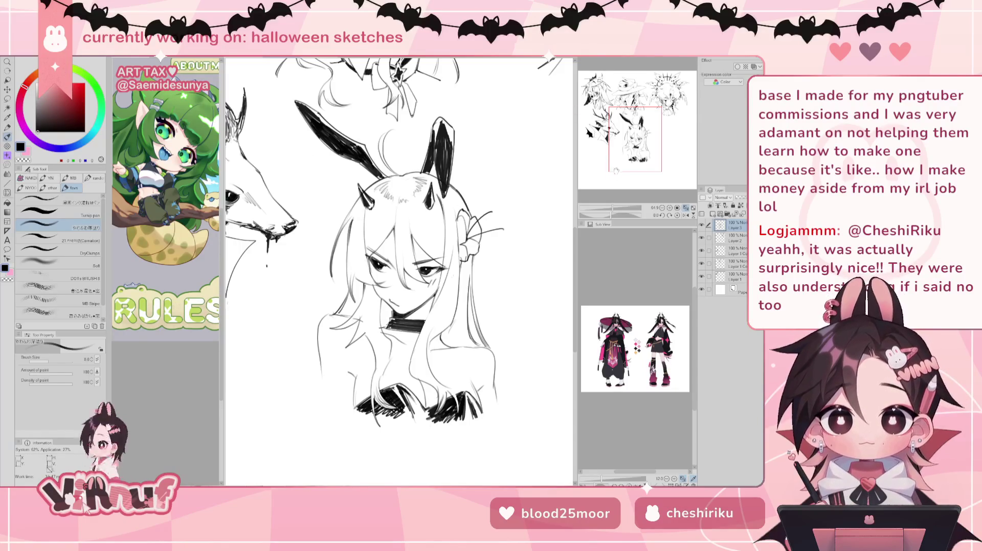
pyautogui.moveTo(618, 205); pyautogui.dragTo(610, 210)
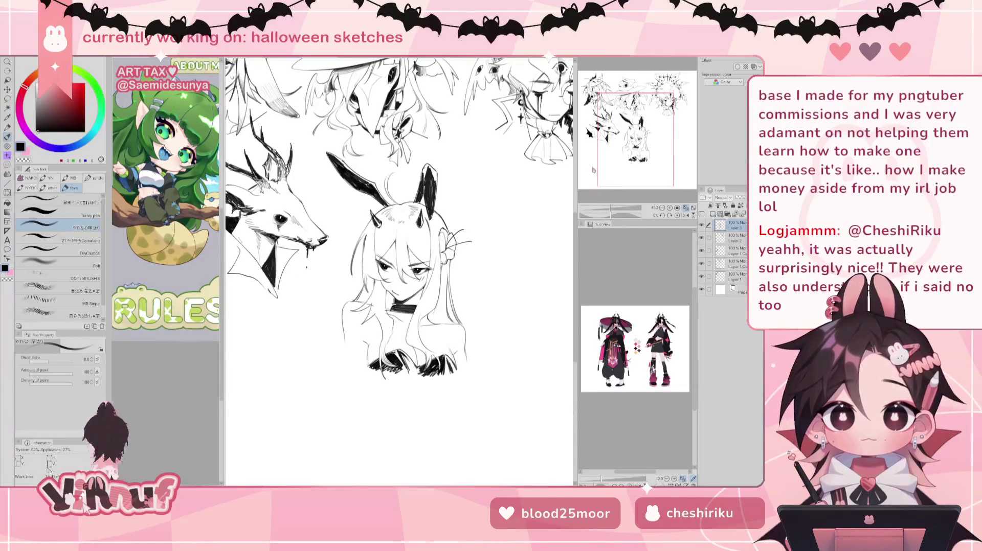
# Zoom the Navigator out to about 31% so the whole Halloween heads page shows
pyautogui.press('e')
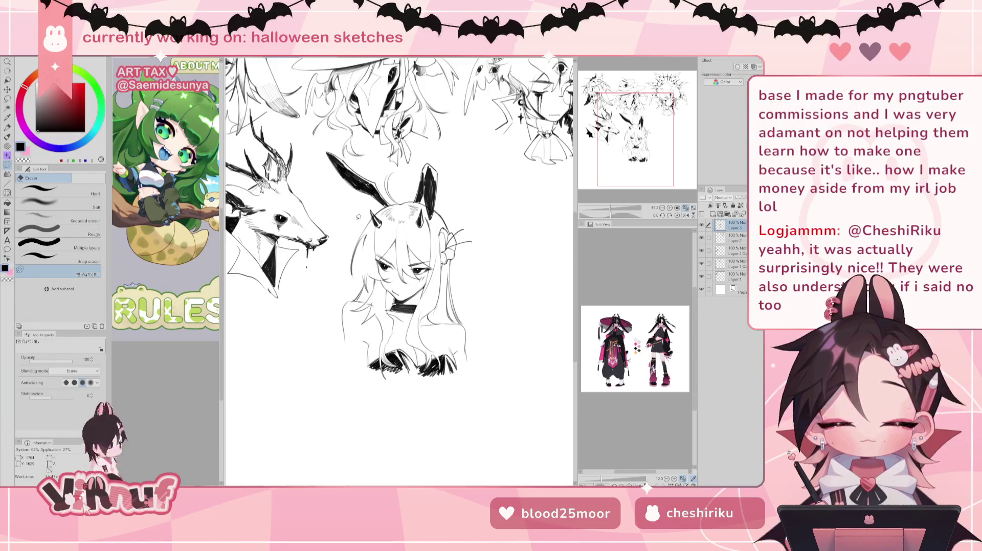
pyautogui.press('p')
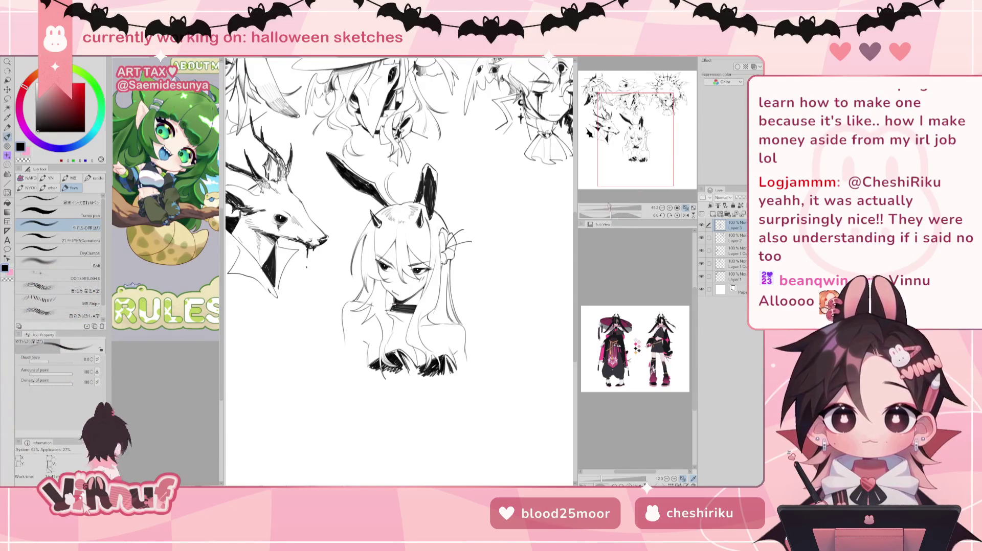
pyautogui.moveTo(611, 212); pyautogui.dragTo(608, 210)
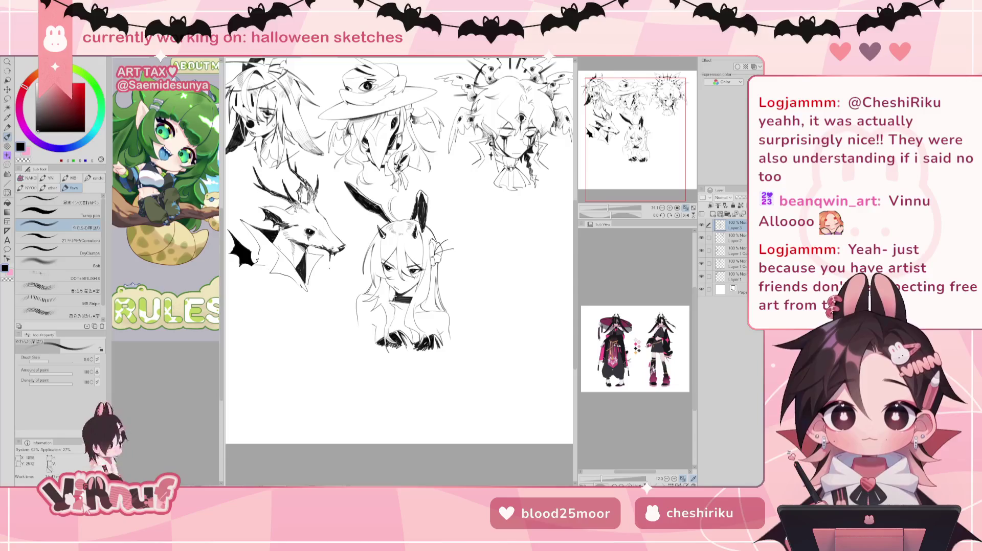
pyautogui.press('e')
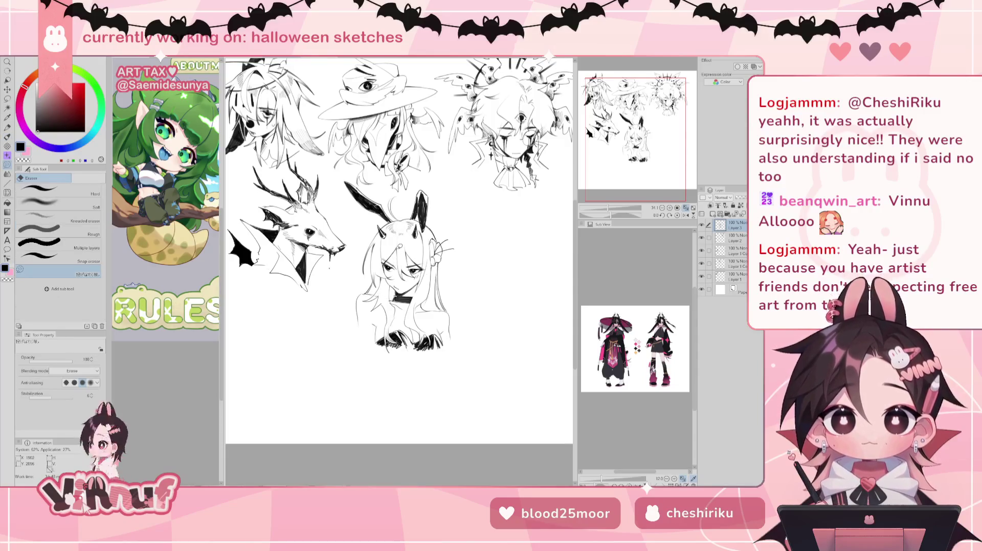
pyautogui.press('p')
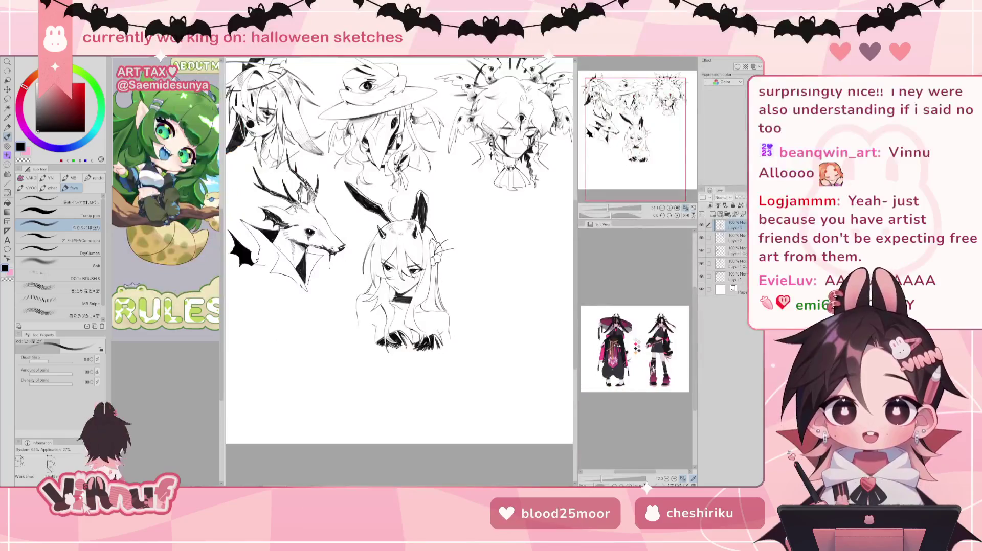
# Zoom in to about 43% on the bunny-eared girl and the deer-skull creature
pyautogui.moveTo(358, 141); pyautogui.dragTo(337, 197)
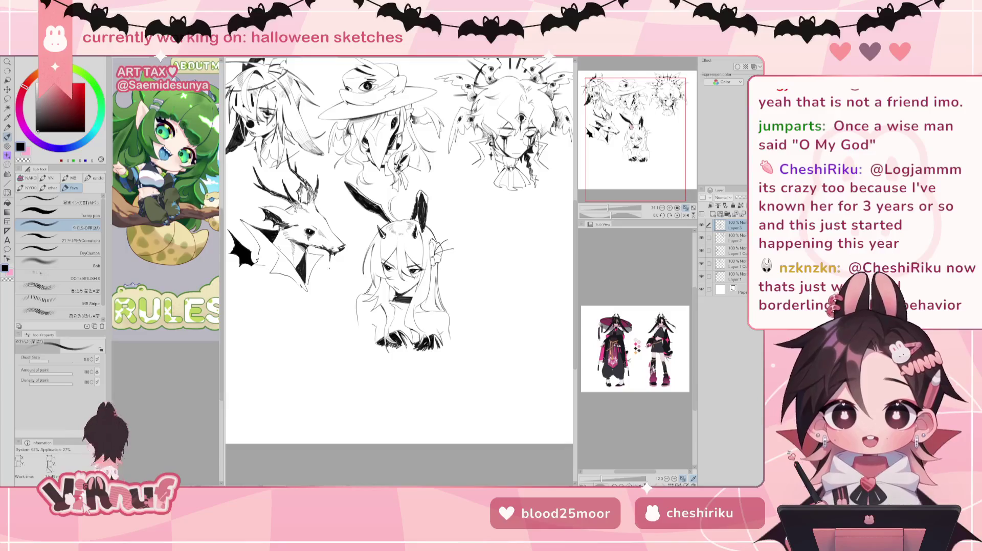
pyautogui.moveTo(609, 208); pyautogui.dragTo(610, 194)
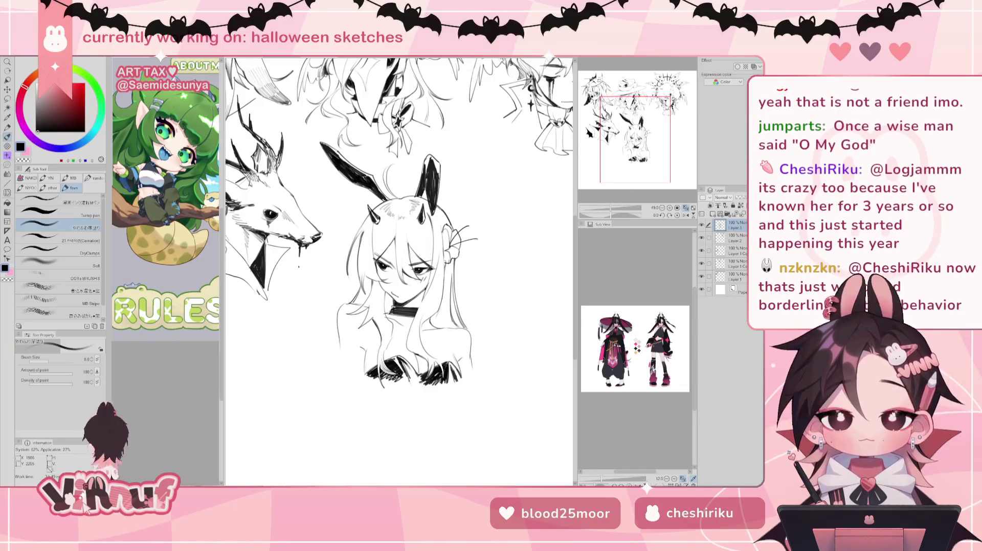
# Fit the page in view, mirror and restore it to check the sketches, then zoom in
pyautogui.press('e')
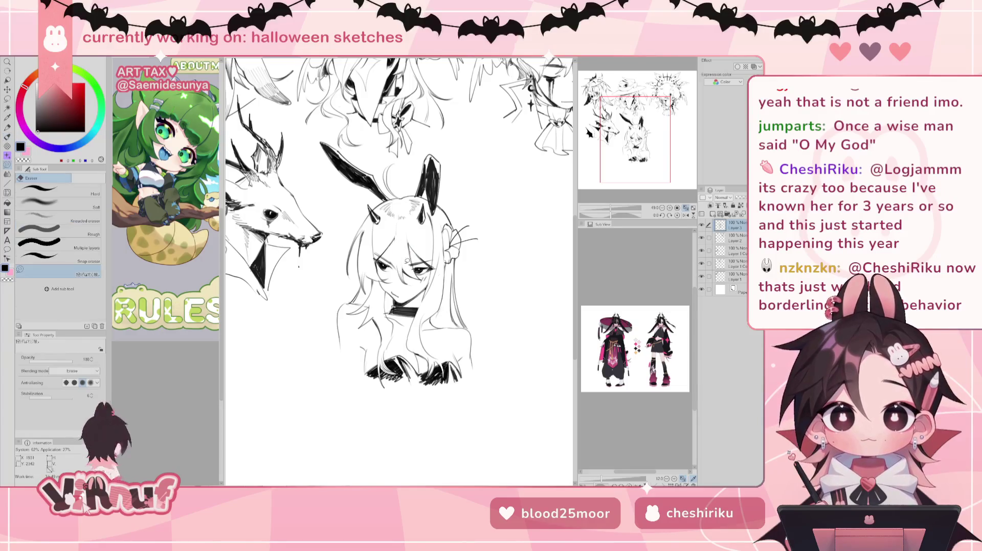
pyautogui.press('b')
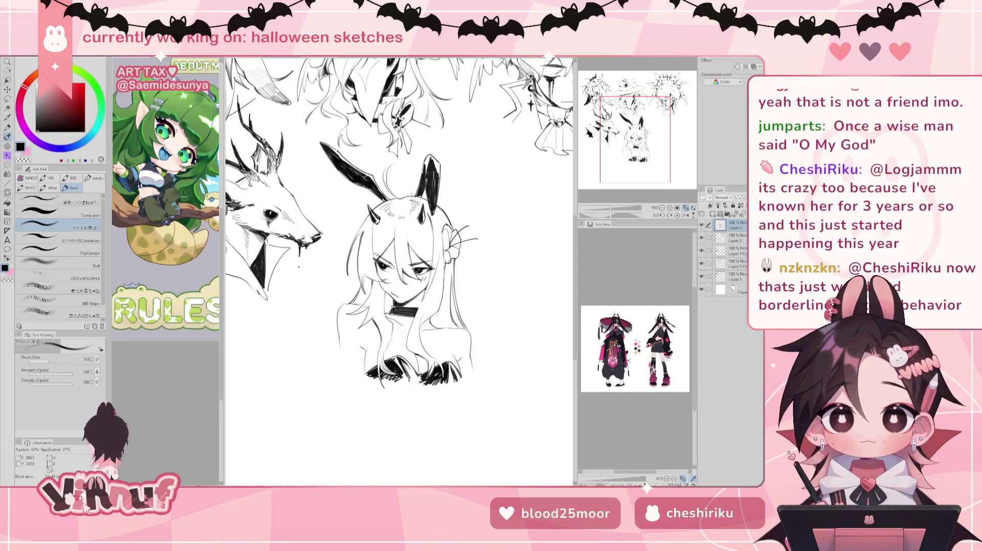
pyautogui.click(685, 208)
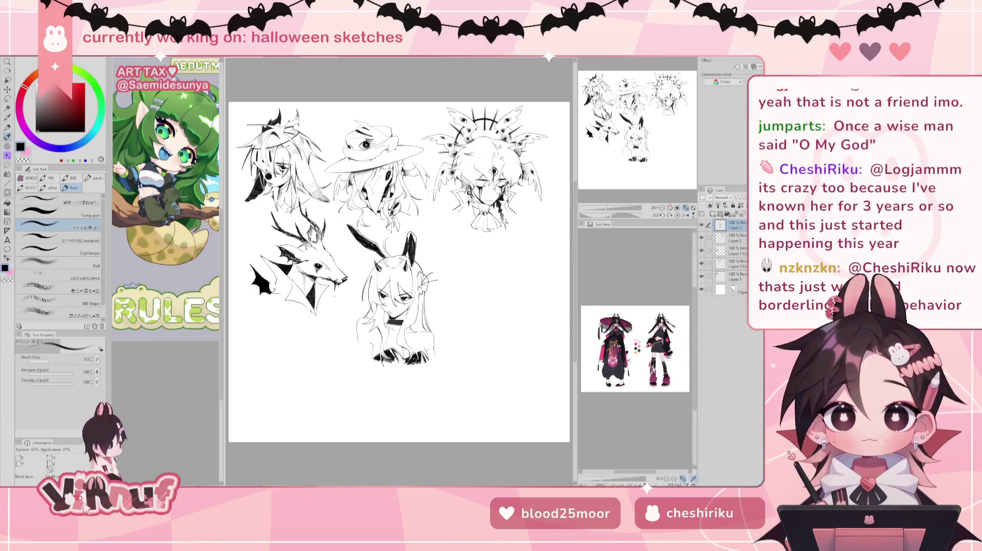
pyautogui.click(685, 215)
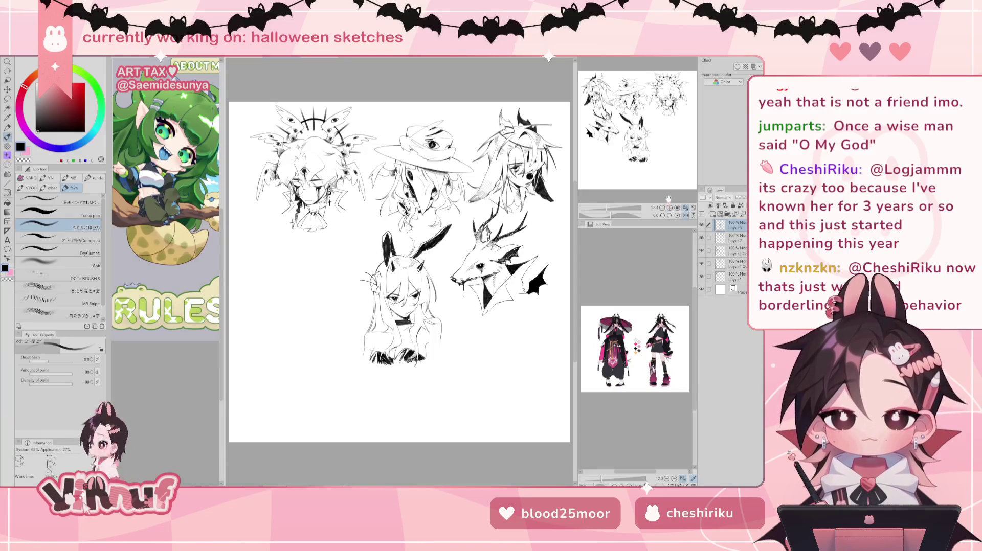
pyautogui.click(686, 216)
pyautogui.scroll(3, 613, 183)
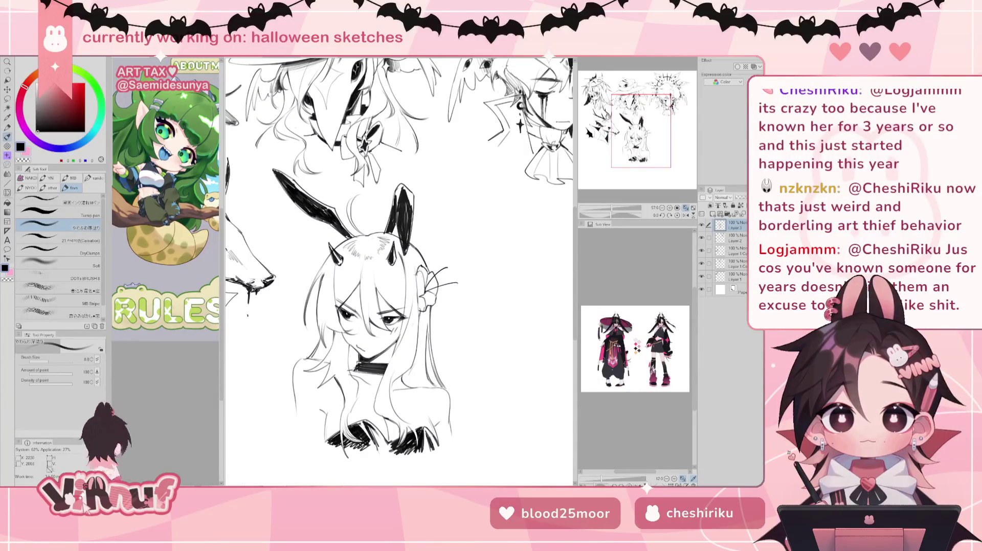
# Hatch the ornament in the bunny girl's hair, undo one stroke, and fit the page again
pyautogui.moveTo(418, 270)
pyautogui.mouseDown()
pyautogui.moveTo(426, 309)
pyautogui.moveTo(425, 295)
pyautogui.mouseUp()
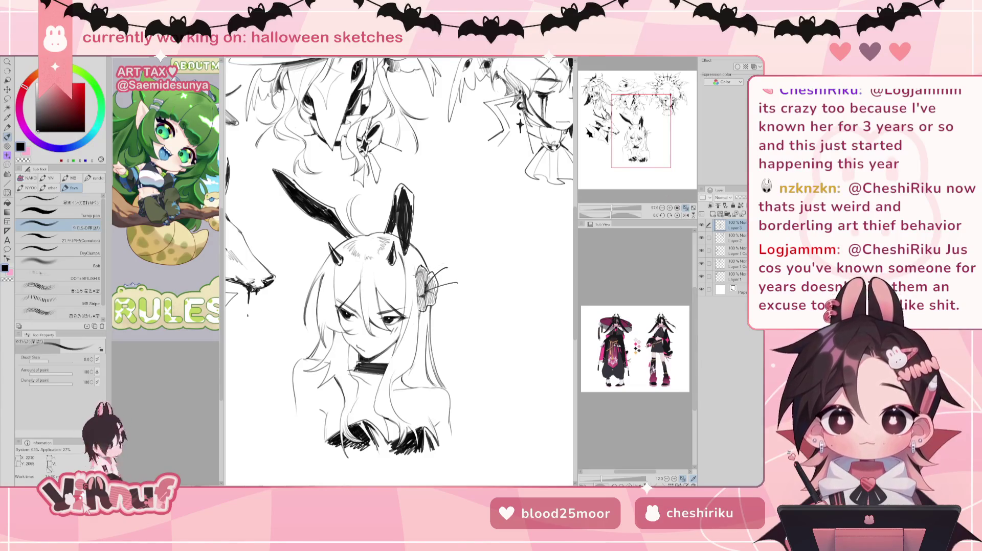
pyautogui.hotkey('ctrl', 'z')
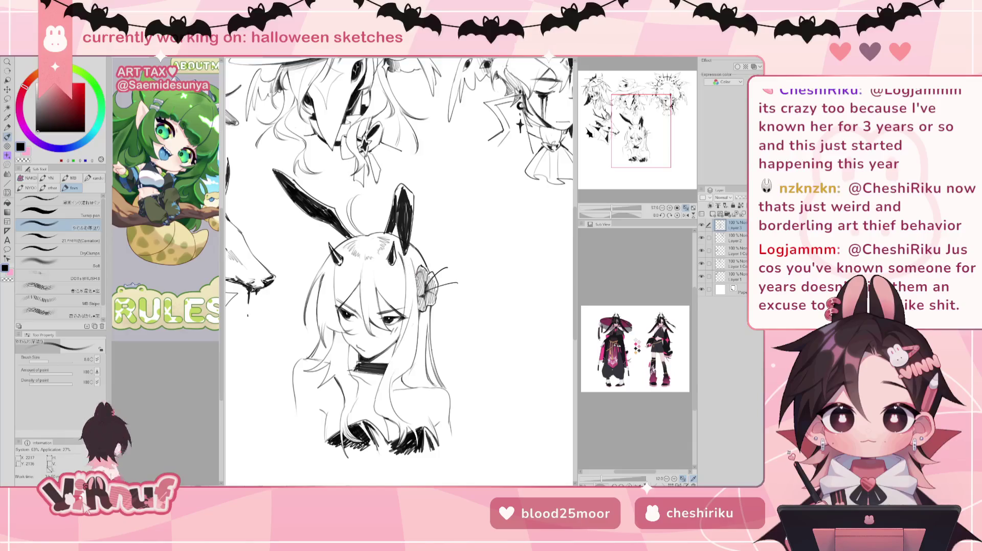
pyautogui.click(686, 209)
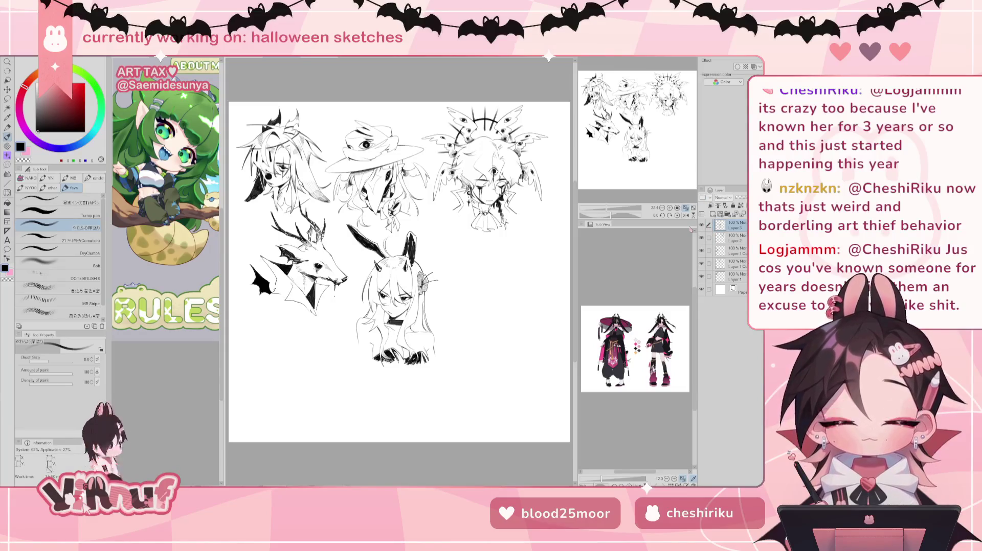
# Scale the bunny-eared girl down with Ctrl+T and tuck her in beside the deer-skull head
pyautogui.hotkey('ctrl', 't')
pyautogui.moveTo(438, 376); pyautogui.dragTo(429, 353)
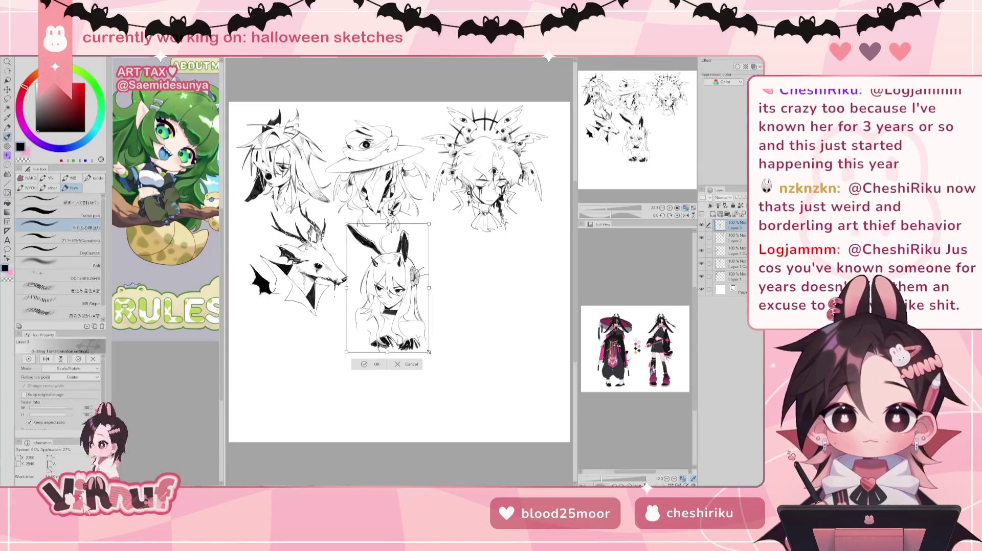
pyautogui.moveTo(385, 300)
pyautogui.mouseDown()
pyautogui.moveTo(523, 284)
pyautogui.moveTo(279, 370)
pyautogui.moveTo(451, 283)
pyautogui.mouseUp()
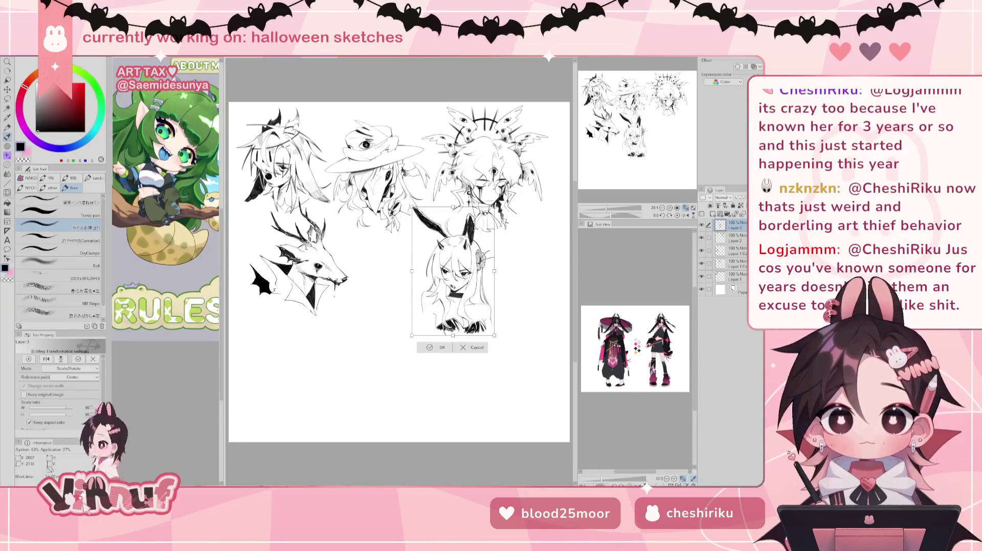
pyautogui.moveTo(471, 310)
pyautogui.mouseDown()
pyautogui.moveTo(404, 310)
pyautogui.moveTo(389, 351)
pyautogui.moveTo(402, 326)
pyautogui.moveTo(392, 326)
pyautogui.mouseUp()
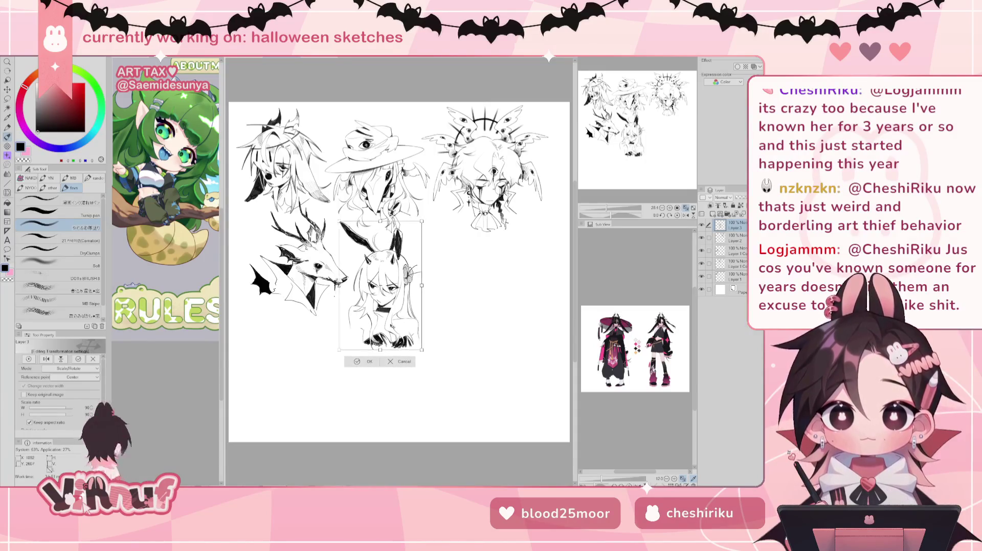
pyautogui.press('Return')
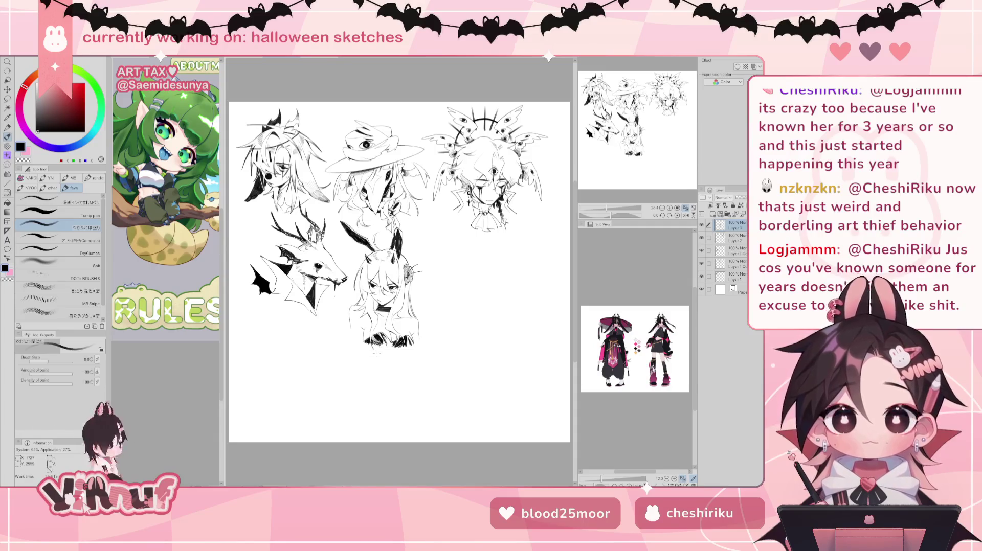
pyautogui.scroll(-1, 399, 271)
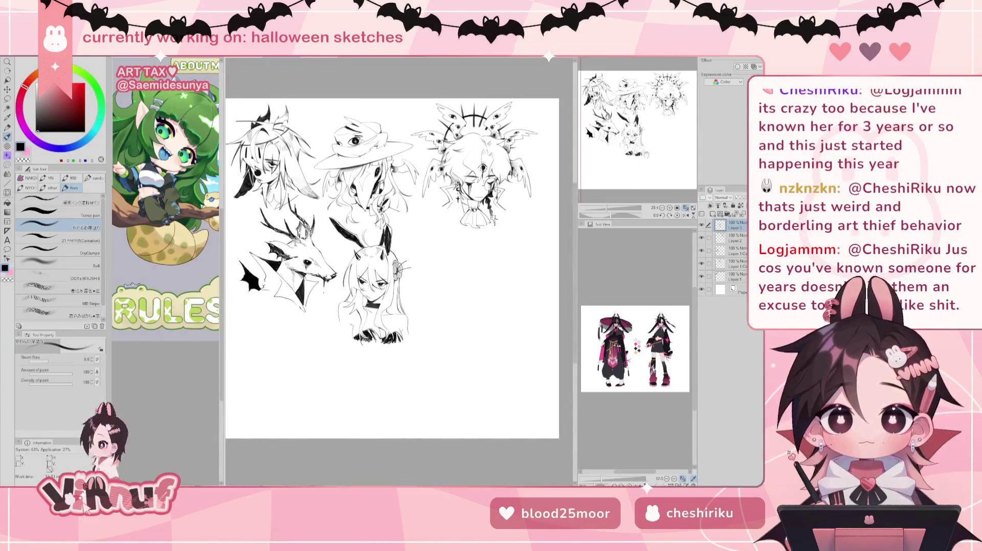
# Zoom in on the blank space right of the bunny girl and add a new raster layer
pyautogui.scroll(2, 373, 286)
pyautogui.scroll(1, 373, 287)
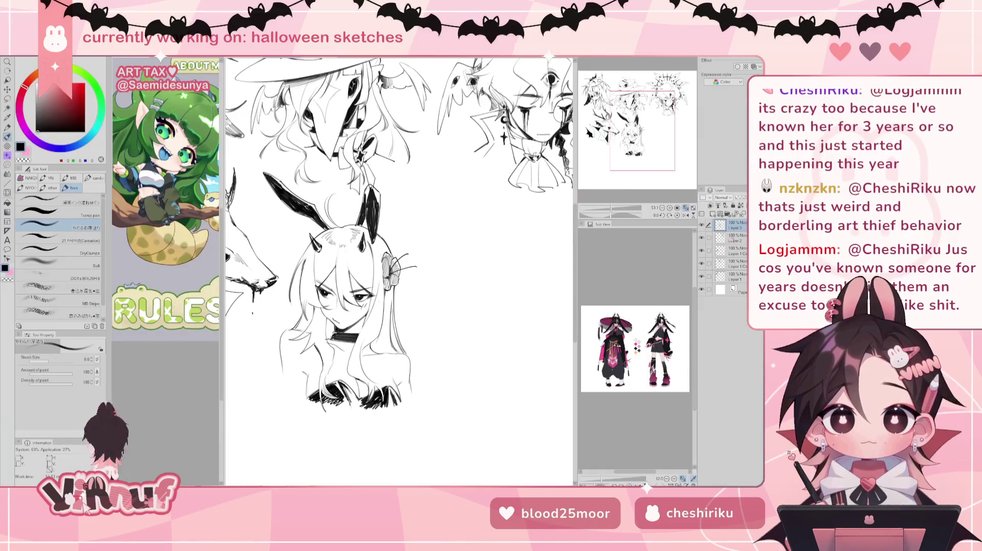
pyautogui.moveTo(655, 148); pyautogui.dragTo(672, 151)
pyautogui.click(713, 213)
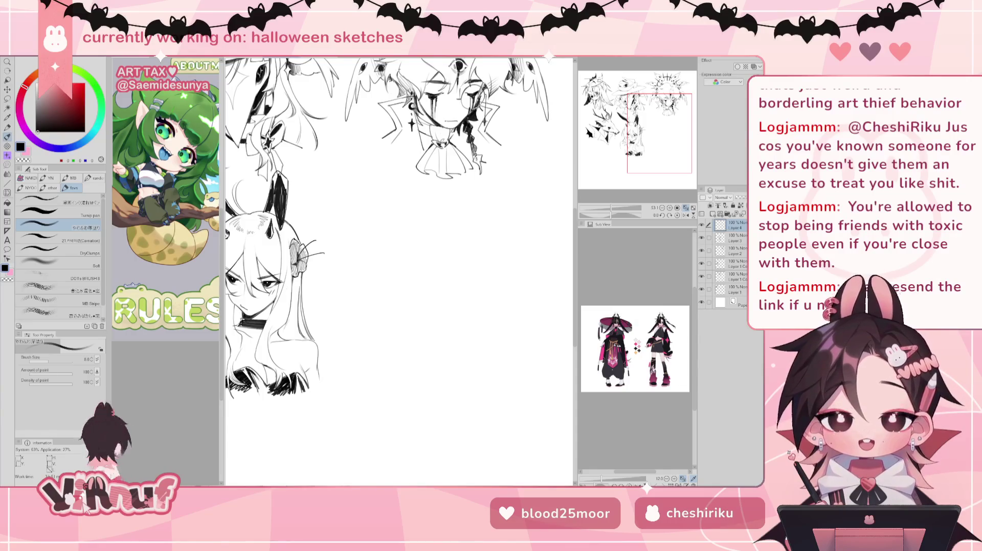
# Draw an oval face outline in the blank area beside the bunny girl
pyautogui.moveTo(647, 134); pyautogui.dragTo(650, 125)
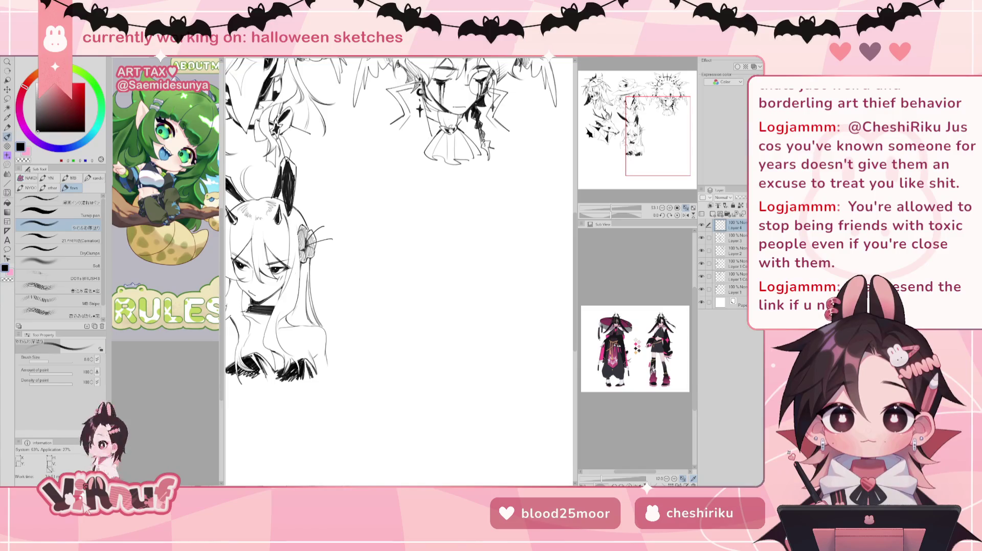
pyautogui.moveTo(650, 127); pyautogui.dragTo(653, 132)
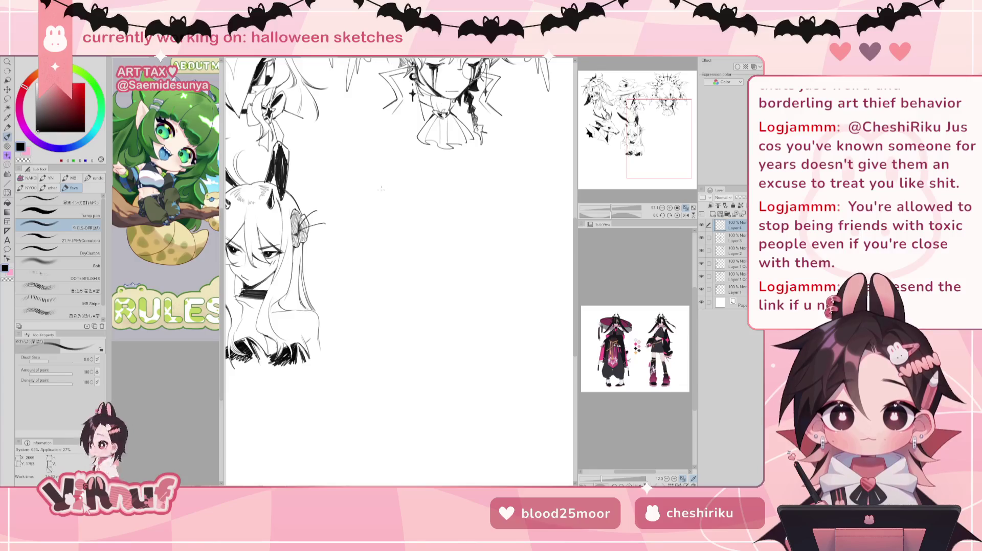
pyautogui.moveTo(372, 184); pyautogui.dragTo(423, 183)
pyautogui.moveTo(366, 236); pyautogui.dragTo(398, 265)
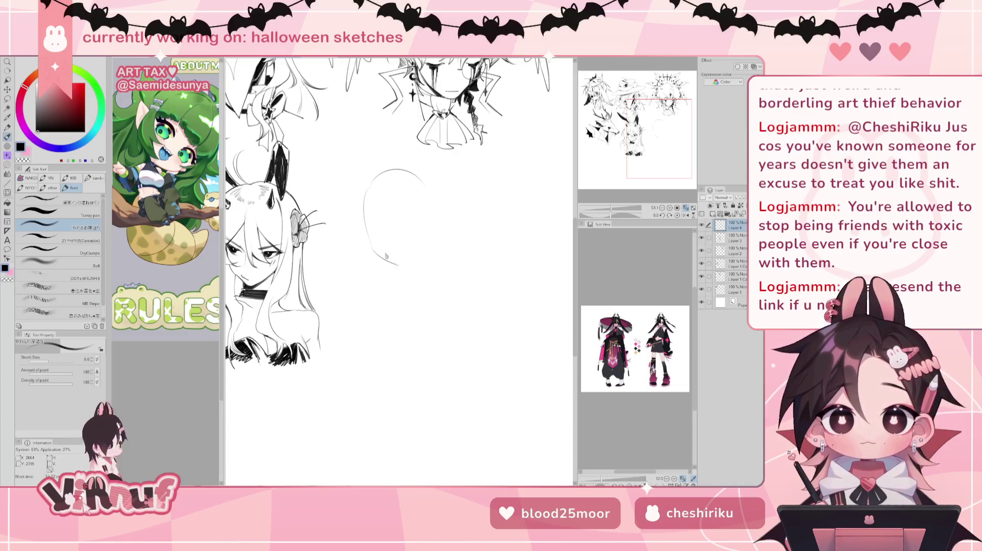
pyautogui.moveTo(371, 246)
pyautogui.mouseDown()
pyautogui.moveTo(404, 269)
pyautogui.moveTo(429, 245)
pyautogui.mouseUp()
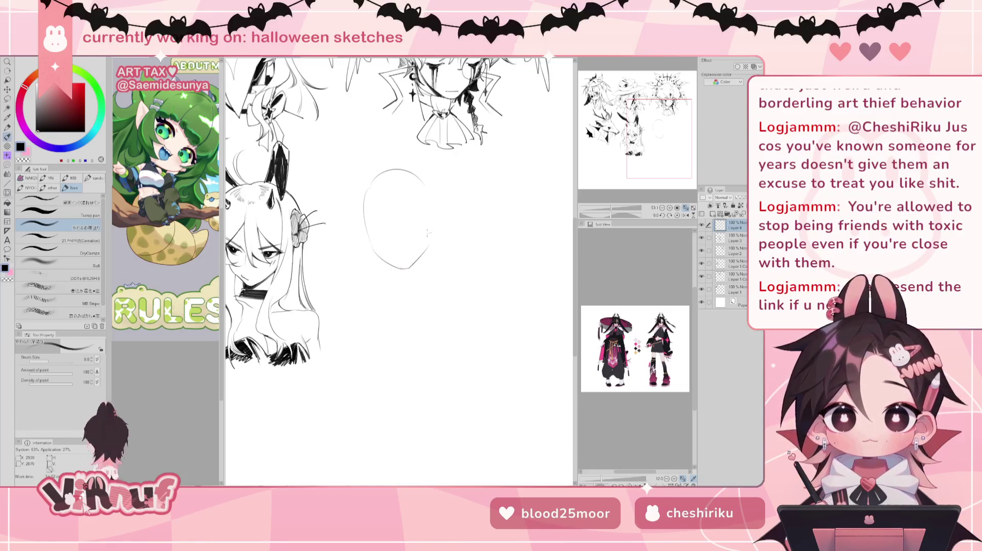
pyautogui.moveTo(427, 190); pyautogui.dragTo(430, 243)
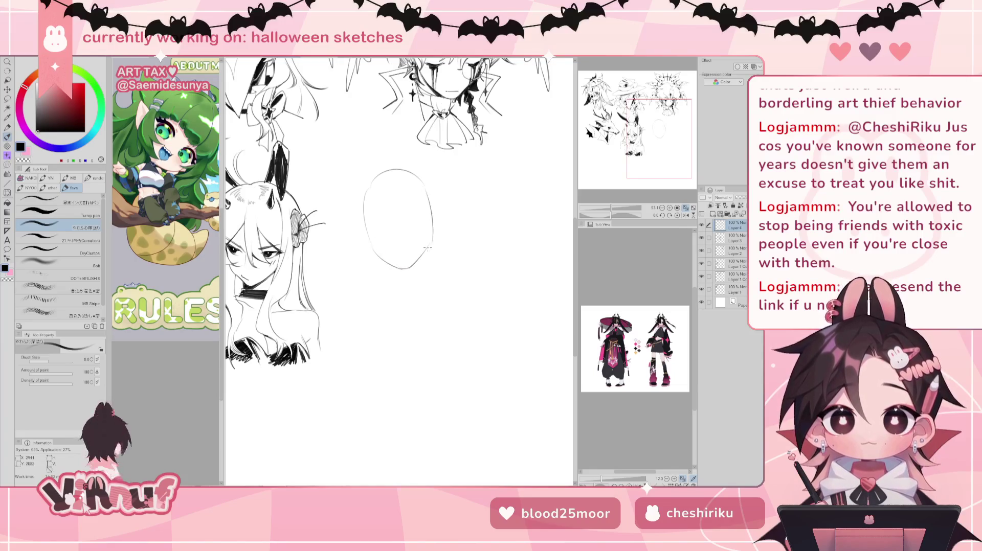
pyautogui.hotkey('ctrl', 'z')
pyautogui.moveTo(426, 189); pyautogui.dragTo(431, 243)
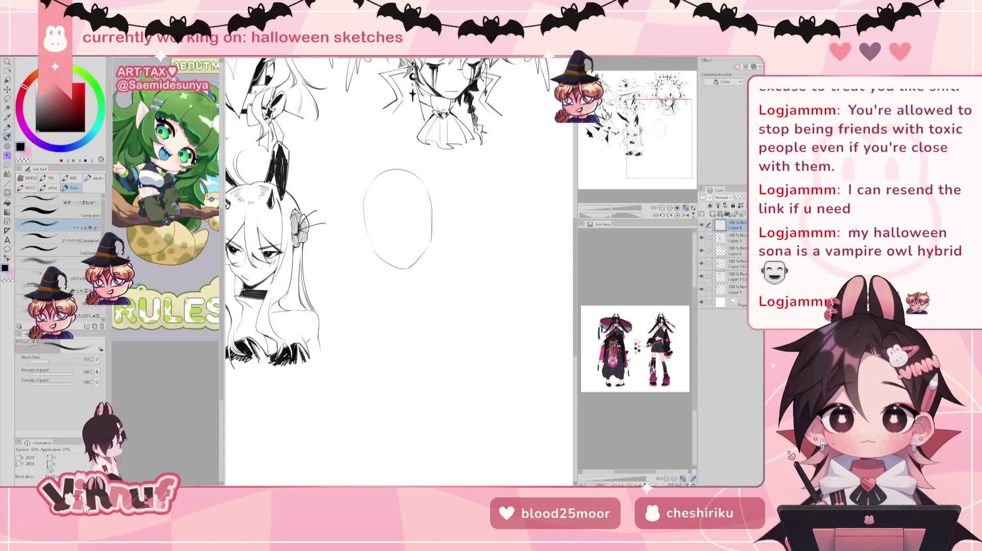
# Add ears on both sides of the oval face and the right neck line
pyautogui.moveTo(360, 233); pyautogui.dragTo(372, 256)
pyautogui.moveTo(434, 221); pyautogui.dragTo(432, 252)
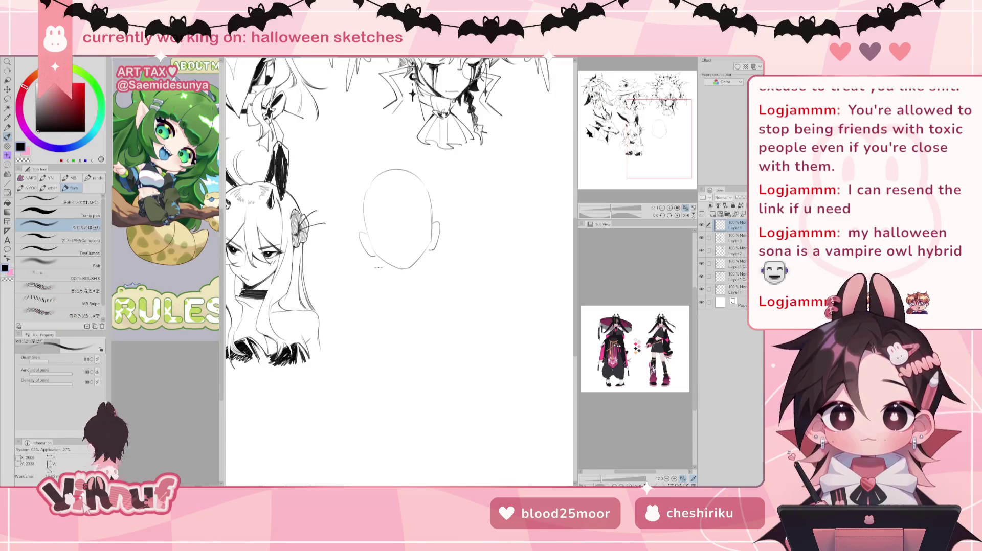
pyautogui.moveTo(426, 253); pyautogui.dragTo(421, 297)
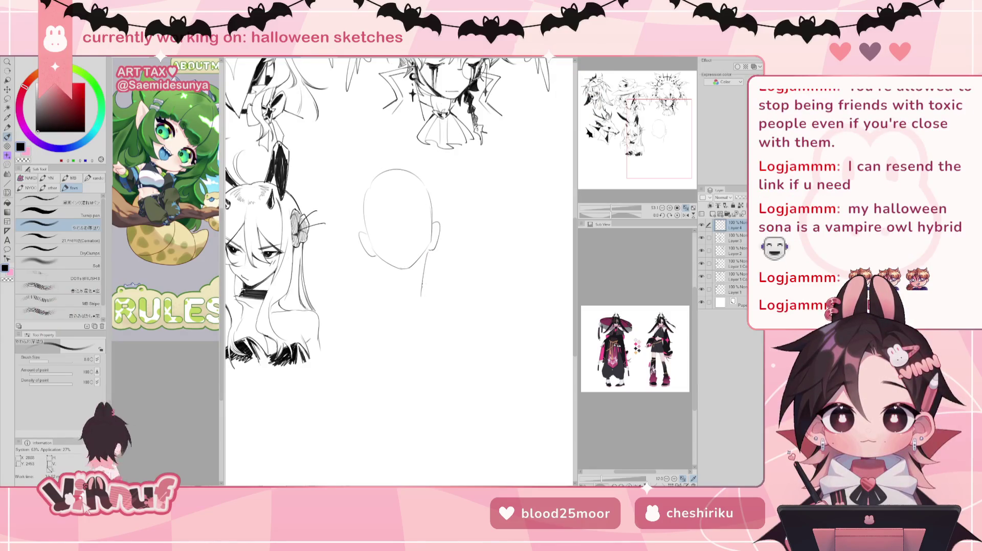
# Draw the neck lines under the new face, redoing strokes until they sit right
pyautogui.moveTo(384, 263); pyautogui.dragTo(385, 286)
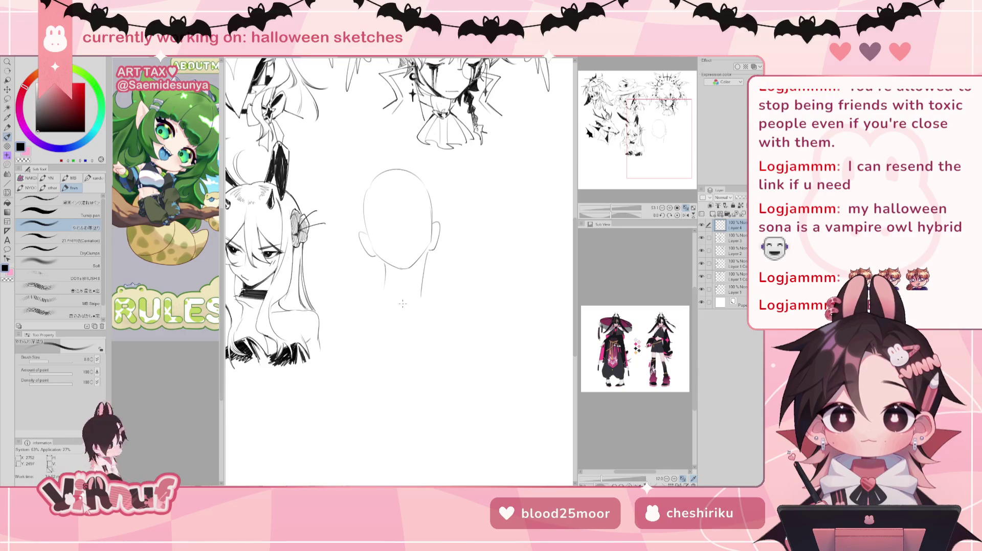
pyautogui.hotkey('ctrl', 'z')
pyautogui.moveTo(386, 264); pyautogui.dragTo(387, 287)
pyautogui.hotkey('ctrl', 'z')
pyautogui.hotkey('ctrl', 'z')
pyautogui.moveTo(425, 254)
pyautogui.mouseDown()
pyautogui.moveTo(419, 291)
pyautogui.moveTo(386, 287)
pyautogui.mouseUp()
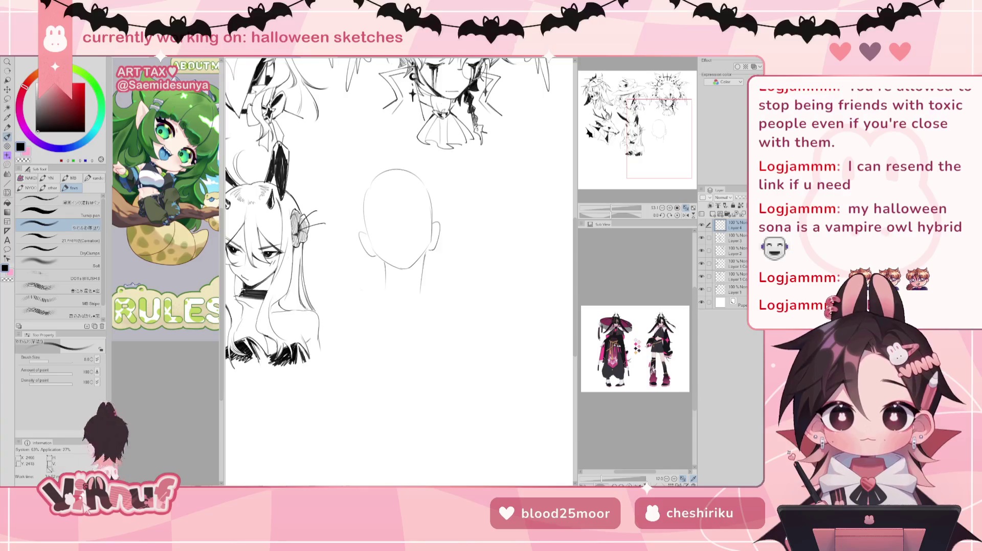
# Draw sloping left and right shoulder lines out from the neck base
pyautogui.hotkey('ctrl', 'z')
pyautogui.moveTo(383, 291); pyautogui.dragTo(347, 305)
pyautogui.hotkey('ctrl', 'z')
pyautogui.hotkey('ctrl', 'z')
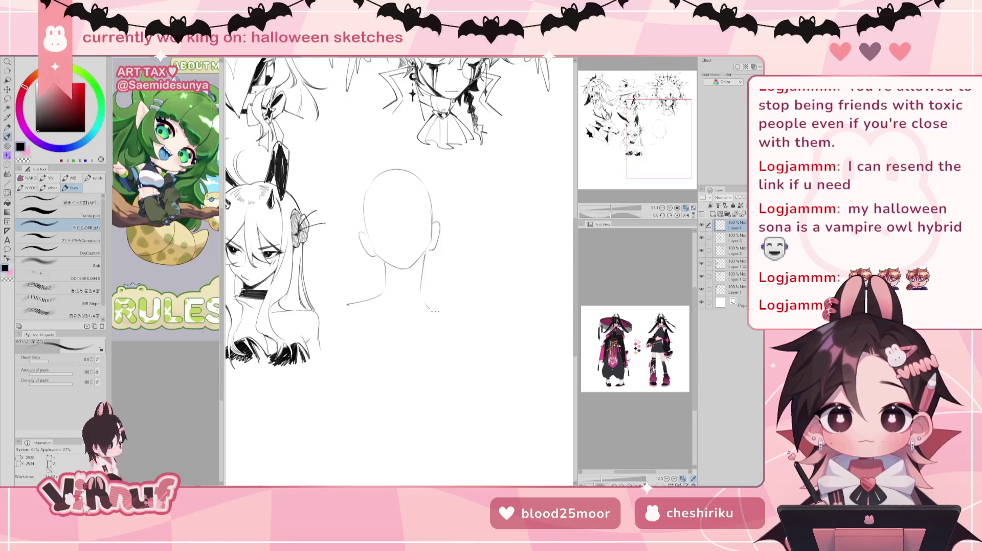
pyautogui.hotkey('ctrl', 'z')
pyautogui.moveTo(421, 295)
pyautogui.mouseDown()
pyautogui.moveTo(451, 317)
pyautogui.moveTo(452, 306)
pyautogui.mouseUp()
pyautogui.hotkey('ctrl', 'z')
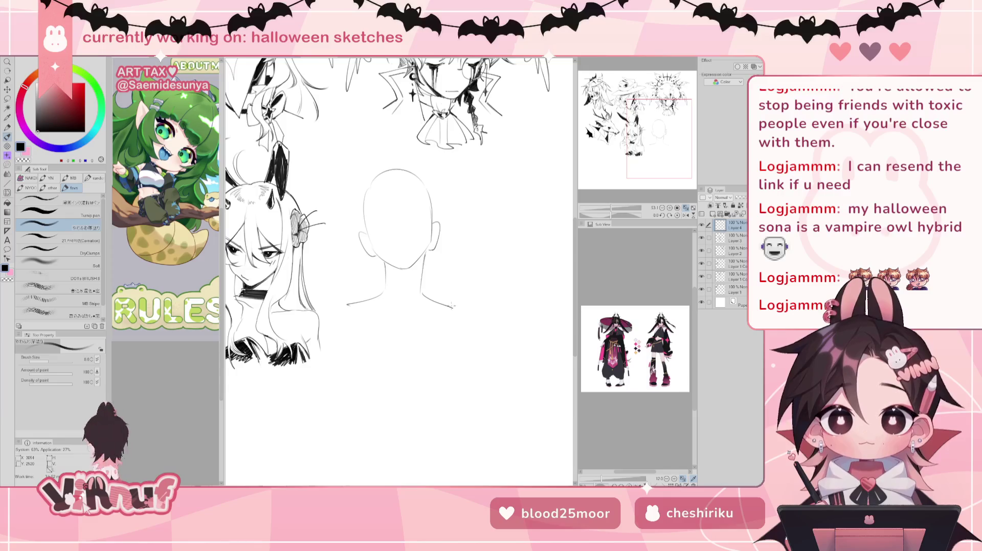
pyautogui.hotkey('ctrl', 'z')
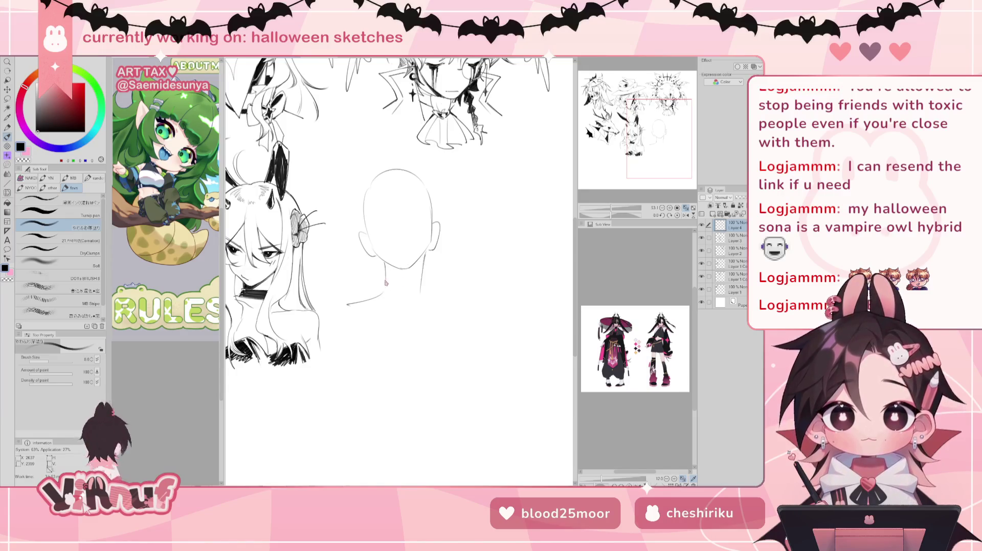
pyautogui.moveTo(422, 293); pyautogui.dragTo(451, 310)
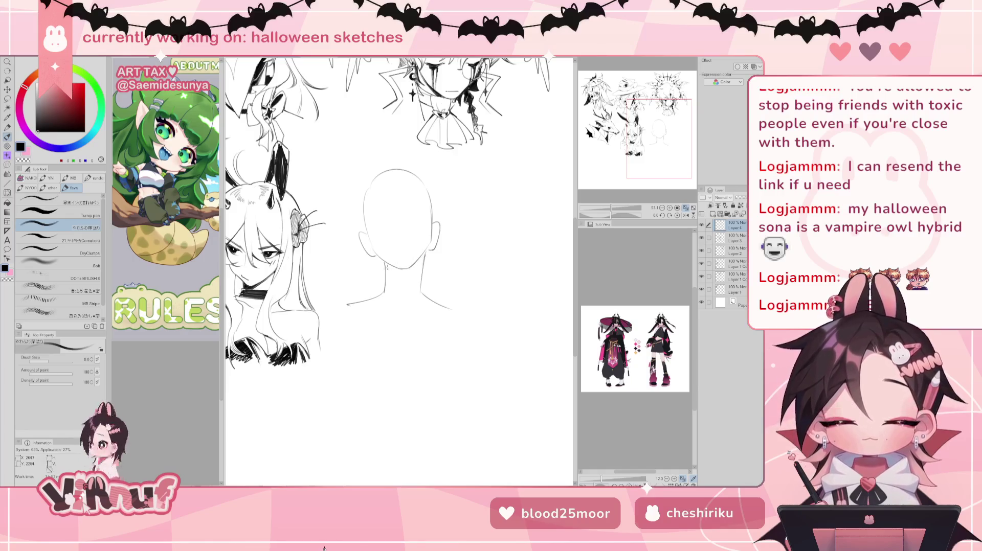
# Ink a dark collar band across the neck, checking it in a mirrored view
pyautogui.moveTo(385, 264); pyautogui.dragTo(401, 271)
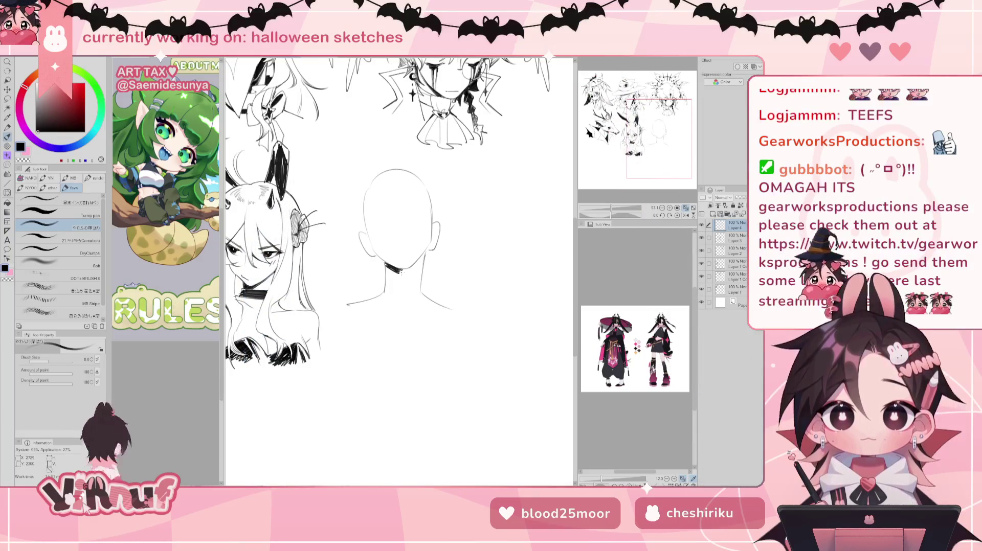
pyautogui.press('h')
pyautogui.moveTo(378, 258); pyautogui.dragTo(397, 272)
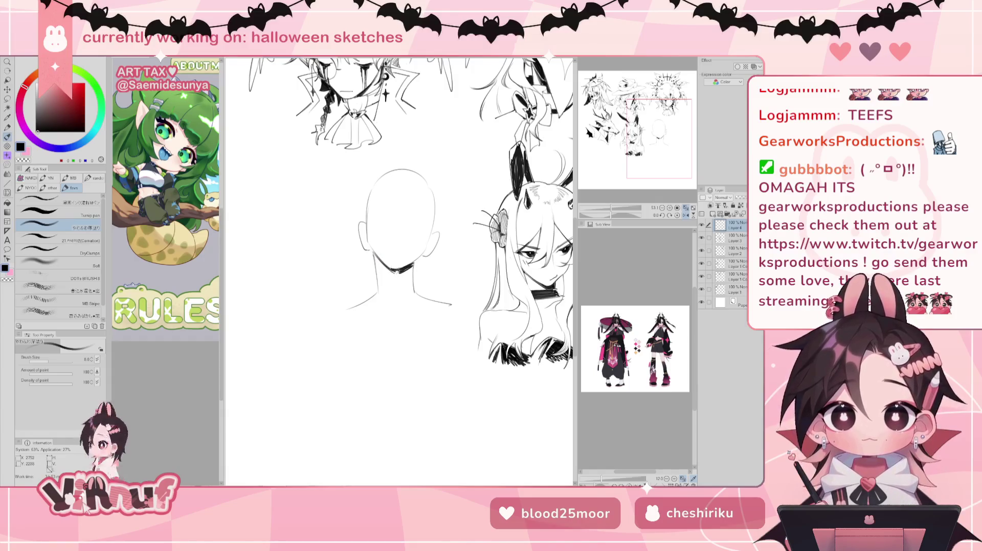
pyautogui.press('h')
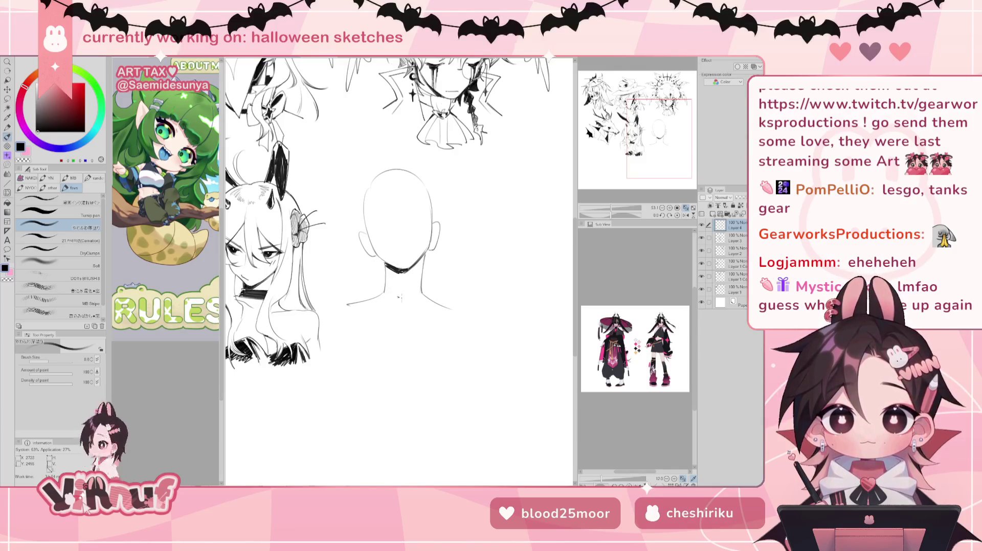
# Add a small four-pointed star below the neck and sketch collar and shoulder lines
pyautogui.moveTo(403, 289)
pyautogui.mouseDown()
pyautogui.moveTo(403, 309)
pyautogui.moveTo(395, 300)
pyautogui.moveTo(409, 299)
pyautogui.mouseUp()
pyautogui.hotkey('ctrl', 'z')
pyautogui.hotkey('ctrl', 'z')
pyautogui.hotkey('ctrl', 'z')
pyautogui.moveTo(409, 300); pyautogui.dragTo(402, 293)
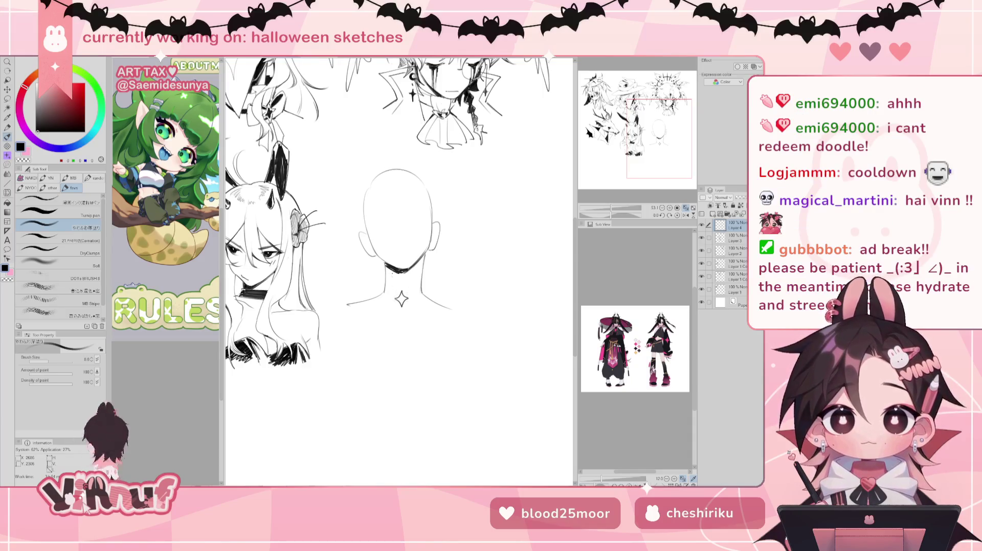
pyautogui.moveTo(380, 282)
pyautogui.mouseDown()
pyautogui.moveTo(430, 281)
pyautogui.moveTo(376, 337)
pyautogui.mouseUp()
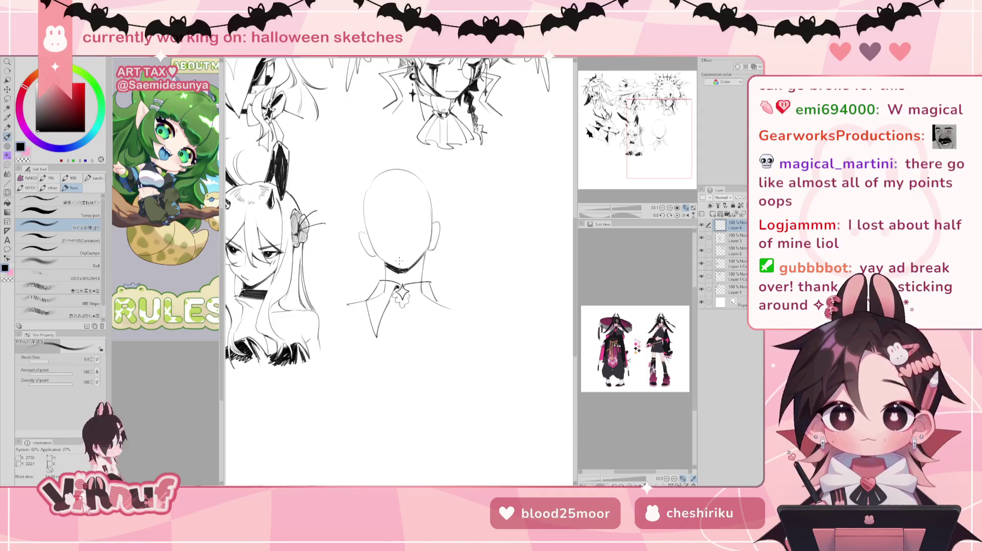
pyautogui.moveTo(399, 261); pyautogui.dragTo(412, 236)
# Erase the stray strokes around the collar and part of its left line
pyautogui.press('e')
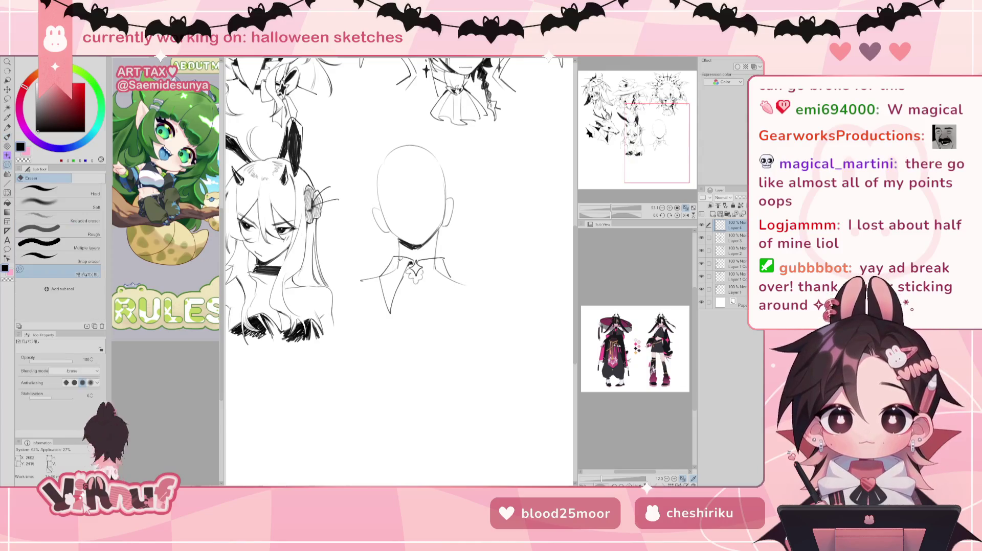
pyautogui.moveTo(396, 266); pyautogui.dragTo(399, 258)
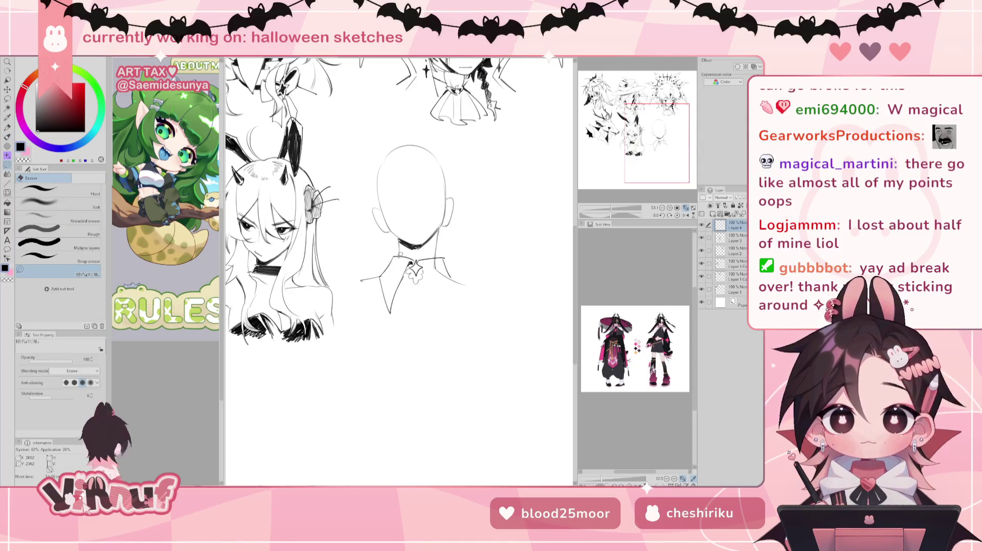
pyautogui.moveTo(396, 303); pyautogui.dragTo(392, 292)
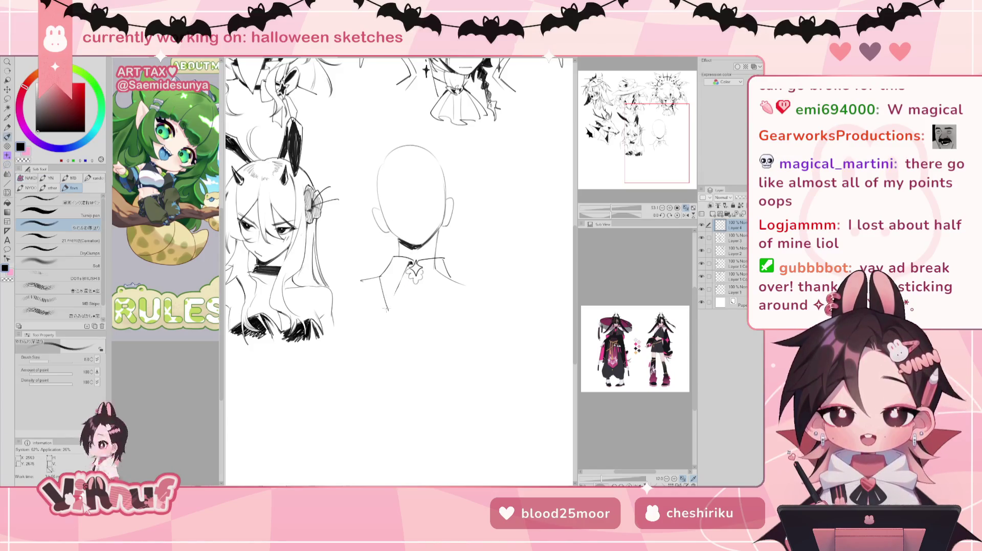
pyautogui.press('p')
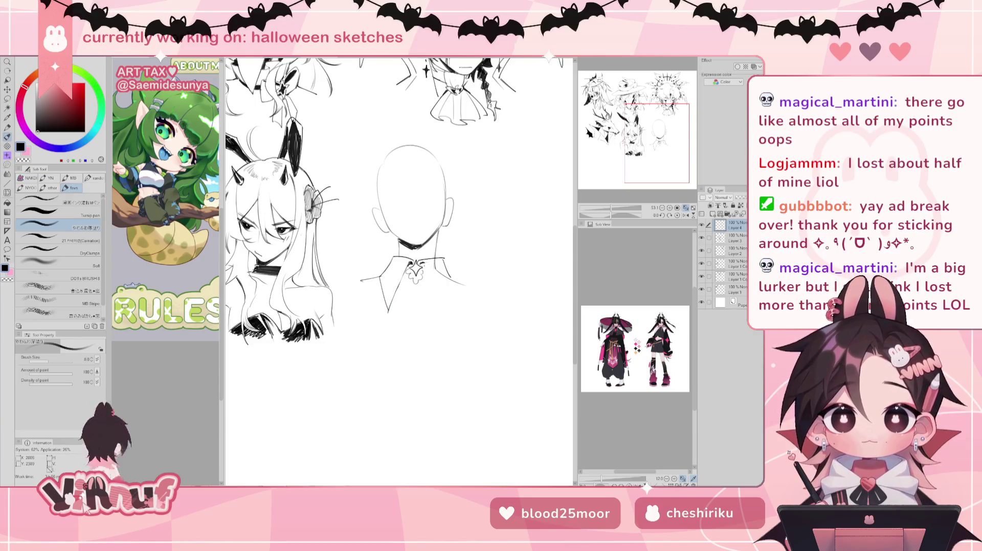
# Extend the right lapel's outer edge, removing a stray mark beside the collar bow
pyautogui.moveTo(426, 272); pyautogui.dragTo(440, 313)
pyautogui.hotkey('ctrl', 'z')
pyautogui.moveTo(453, 280); pyautogui.dragTo(446, 302)
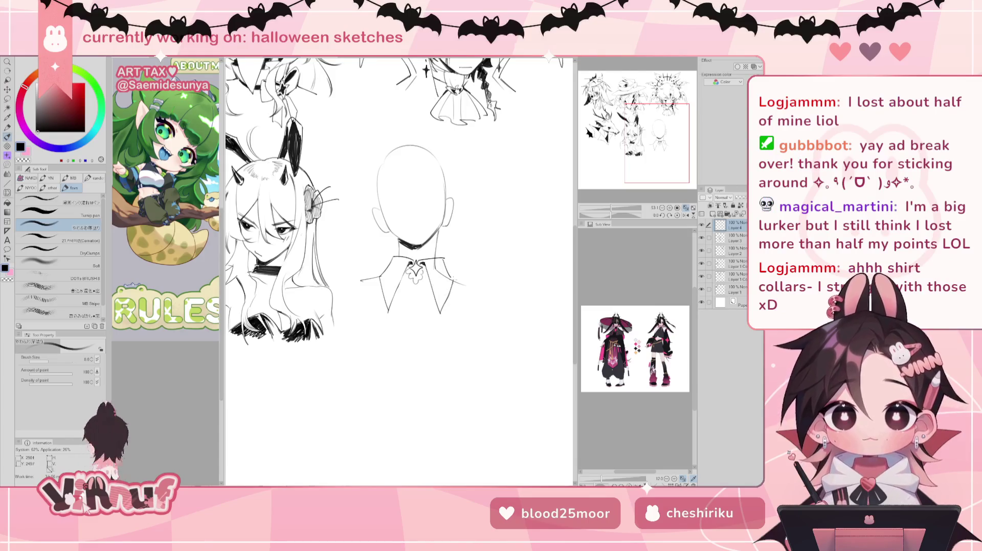
pyautogui.press('e')
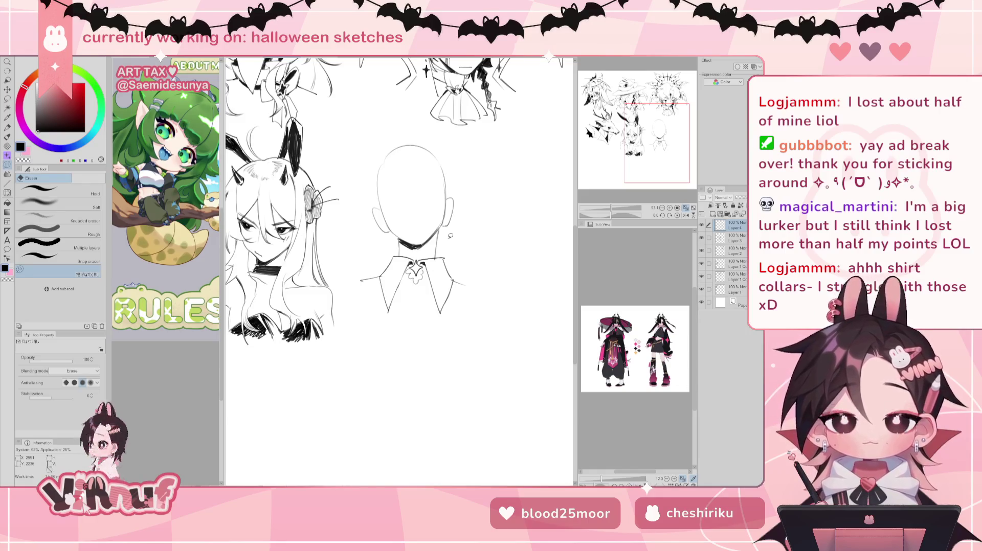
pyautogui.press('p')
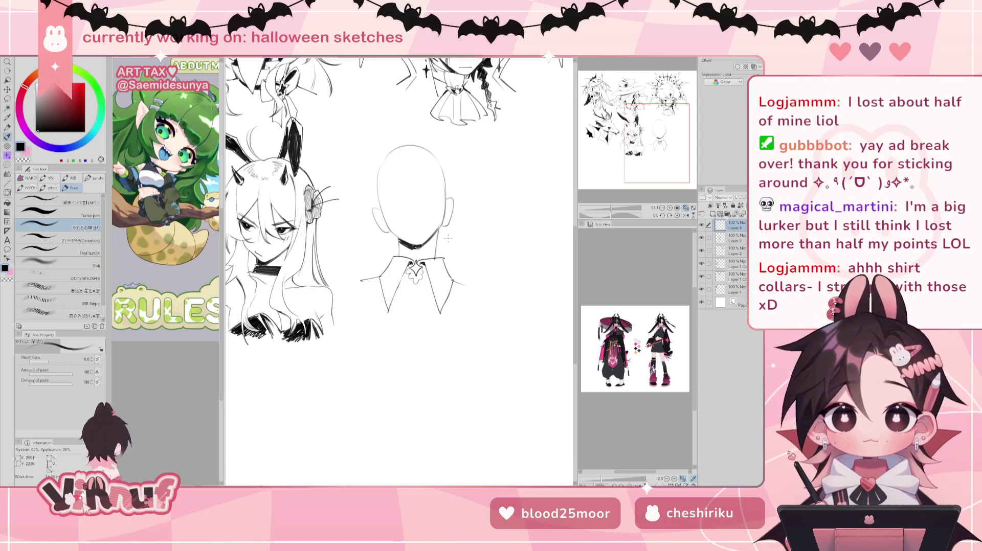
pyautogui.press('e')
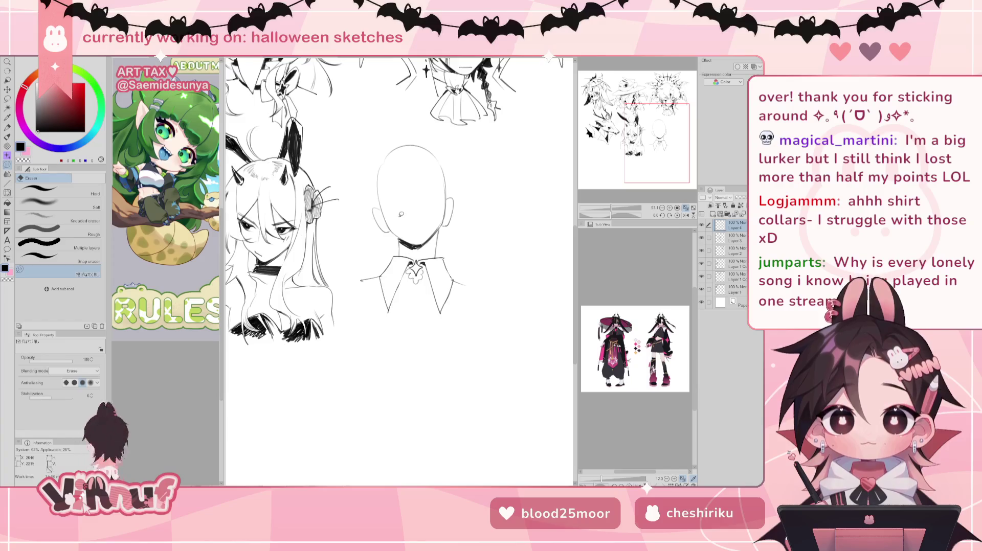
pyautogui.press('p')
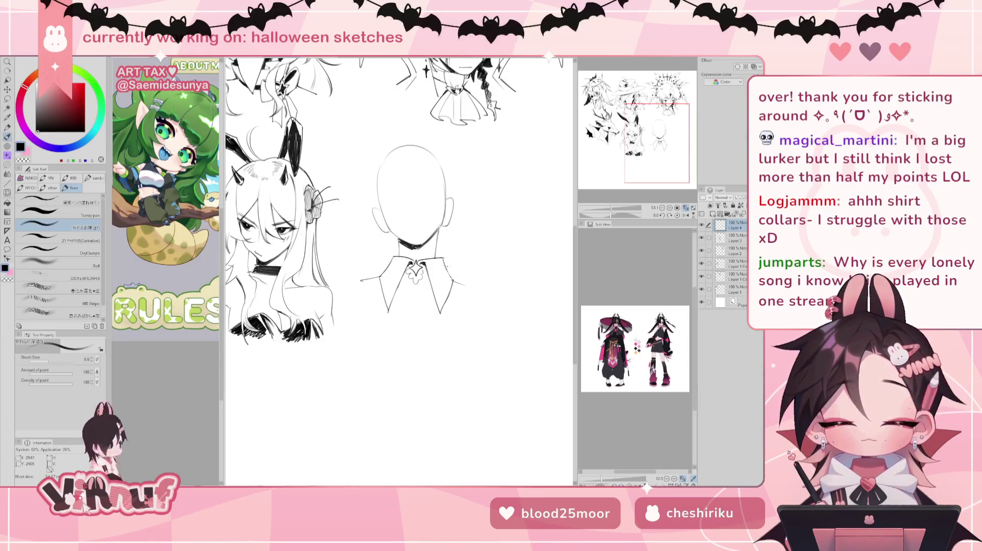
pyautogui.press('e')
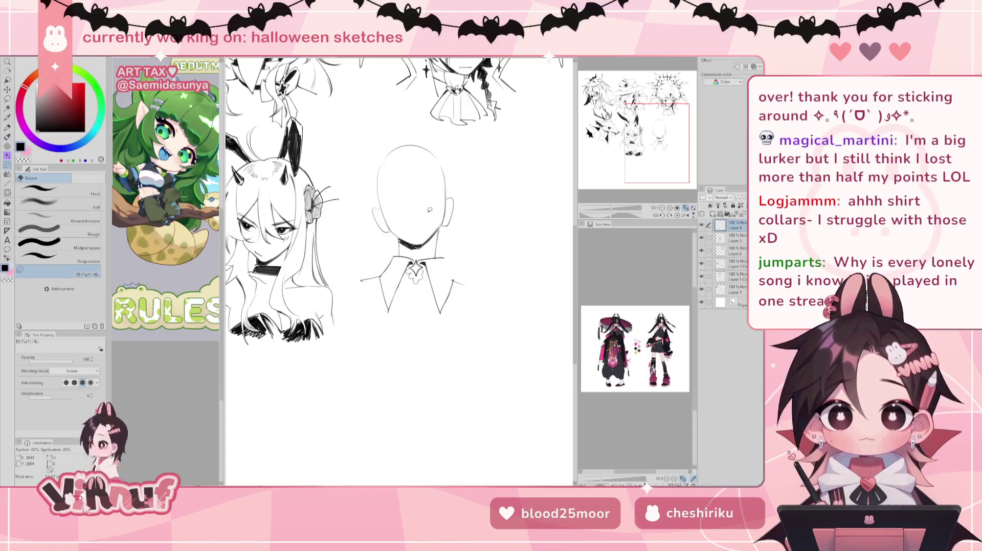
pyautogui.press('p')
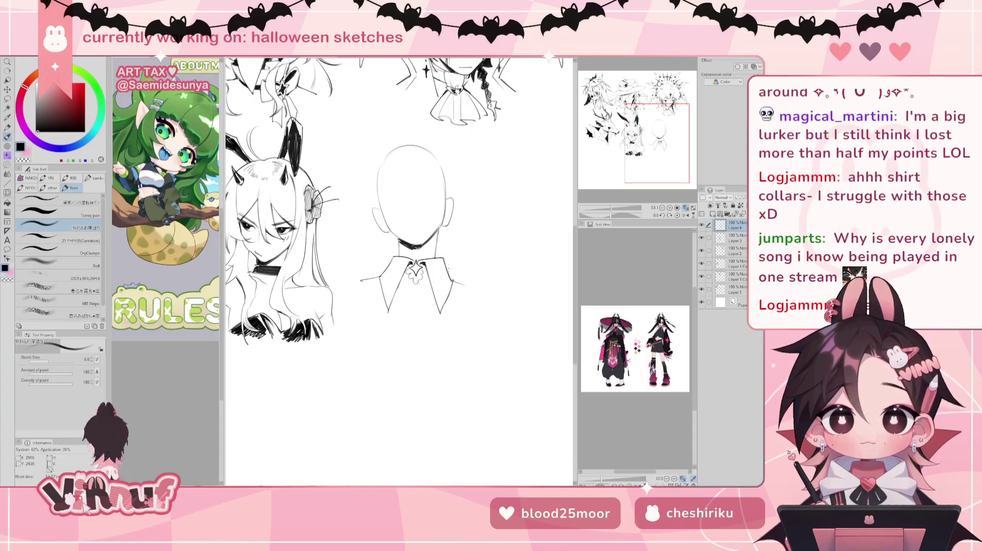
pyautogui.press('e')
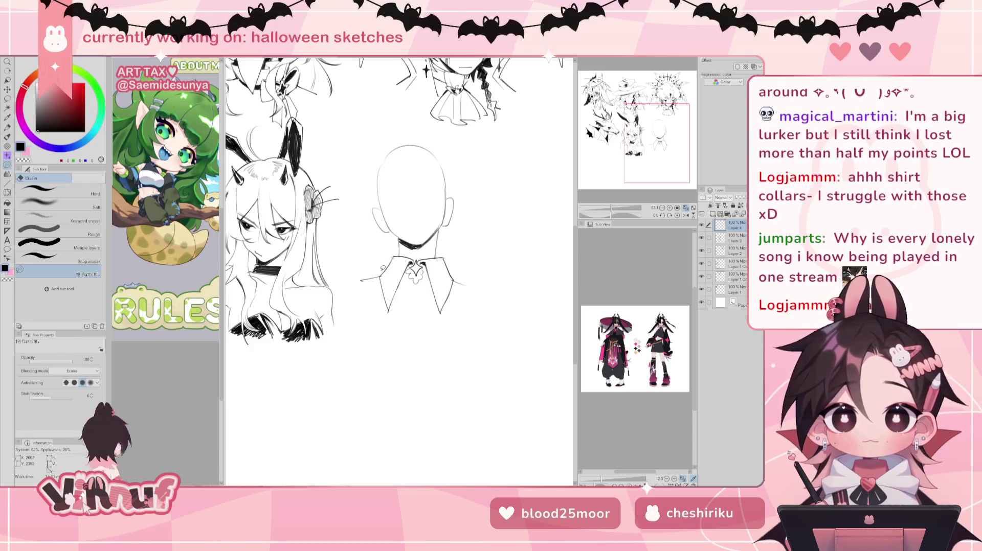
pyautogui.press('p')
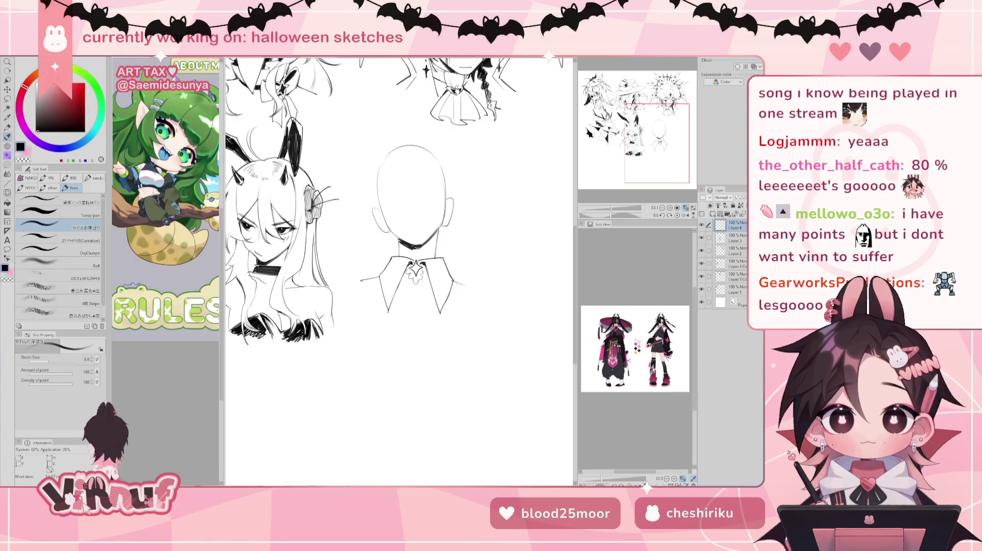
pyautogui.moveTo(399, 255); pyautogui.dragTo(378, 247)
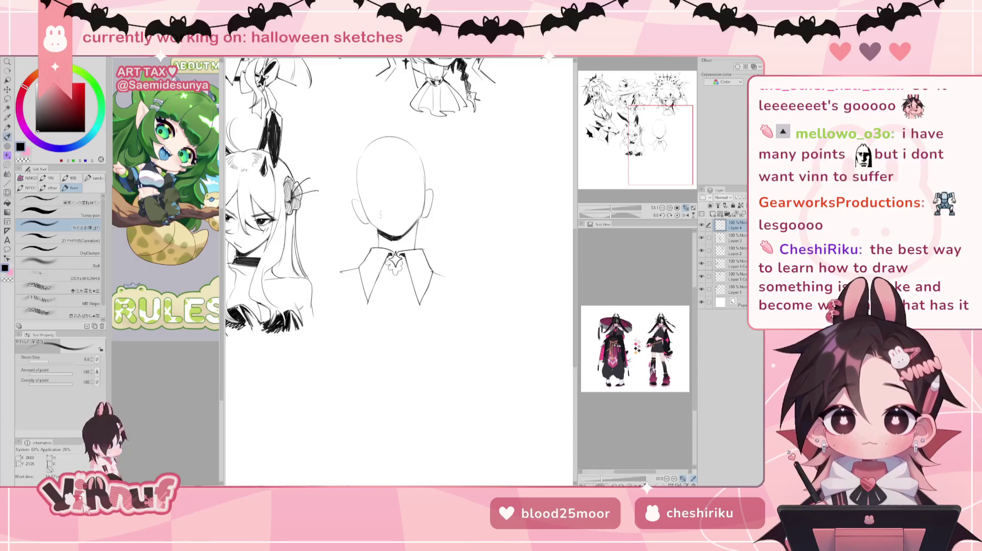
pyautogui.moveTo(377, 208); pyautogui.dragTo(403, 201)
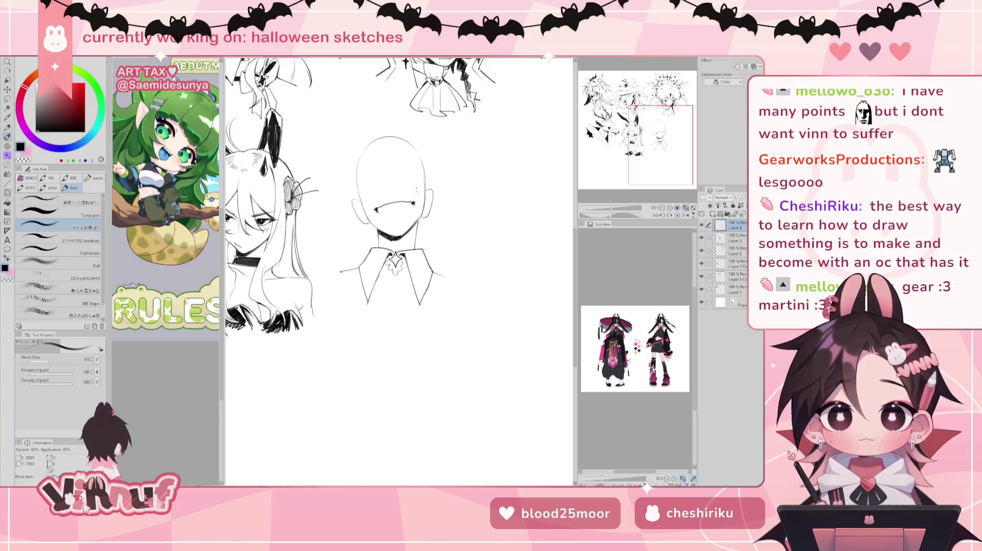
pyautogui.press('e')
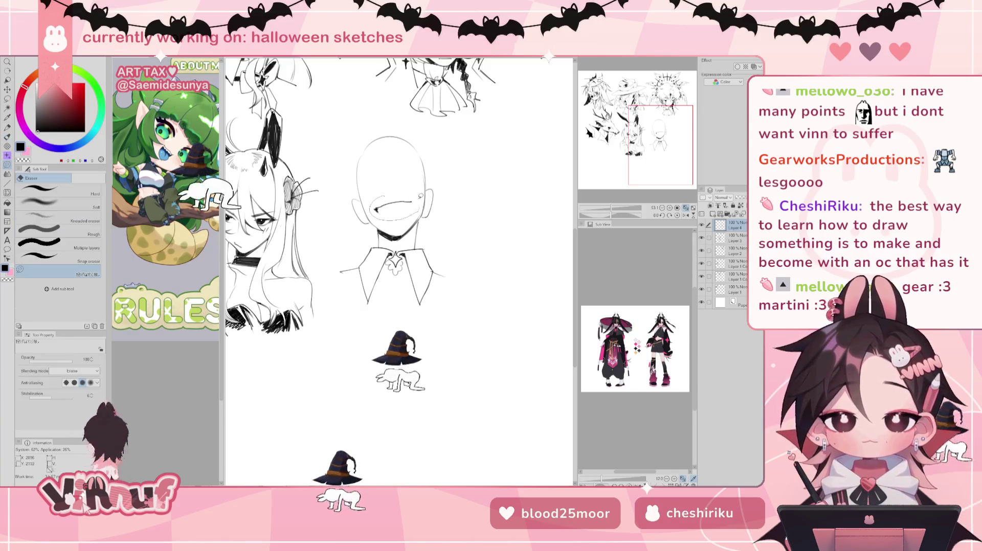
pyautogui.press('b')
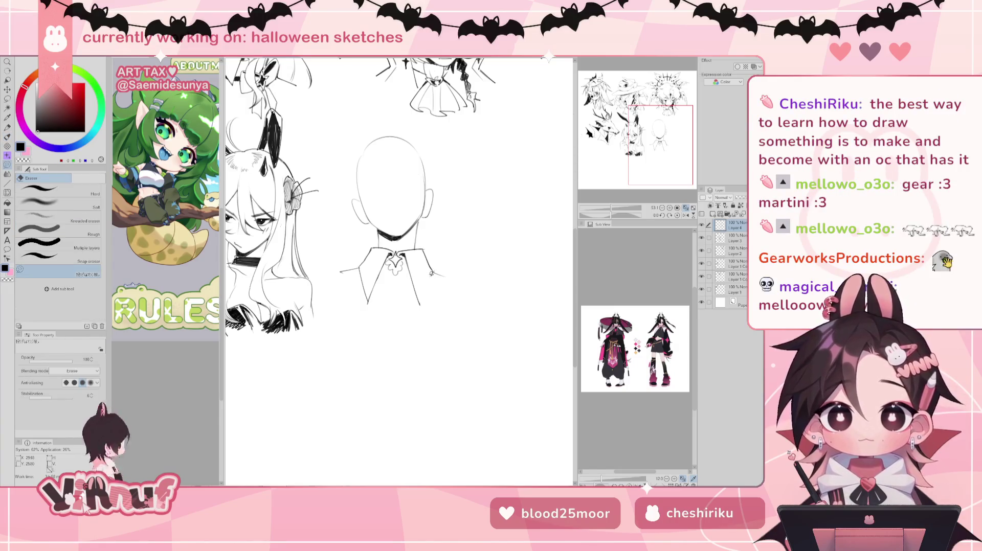
pyautogui.moveTo(433, 272); pyautogui.dragTo(421, 305)
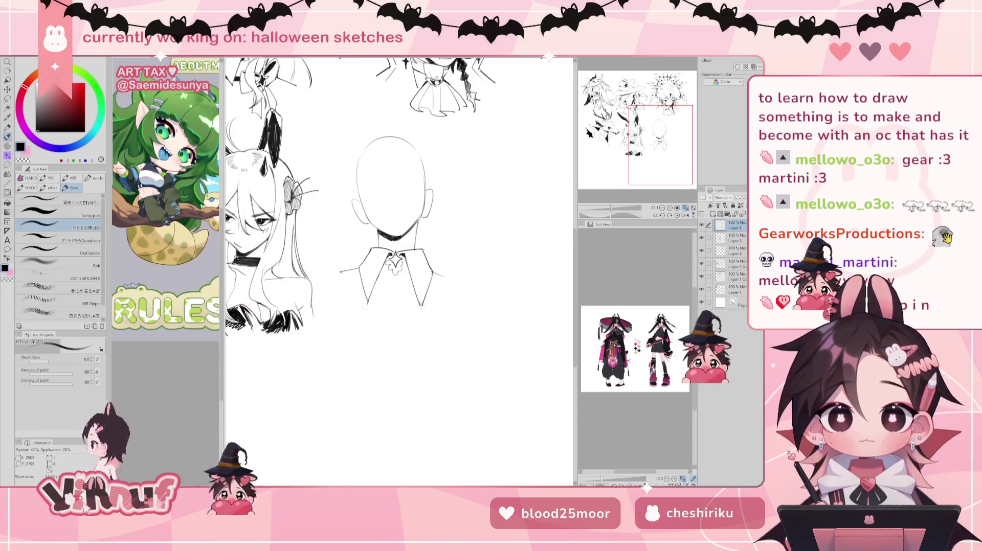
# Add a short stroke to the left of the collar's left lapel
pyautogui.press('e')
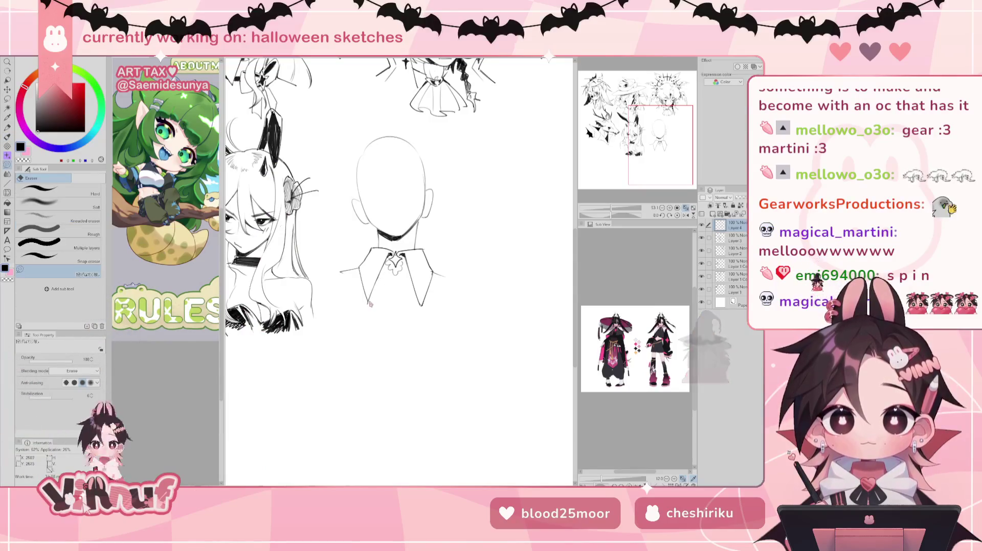
pyautogui.press('p')
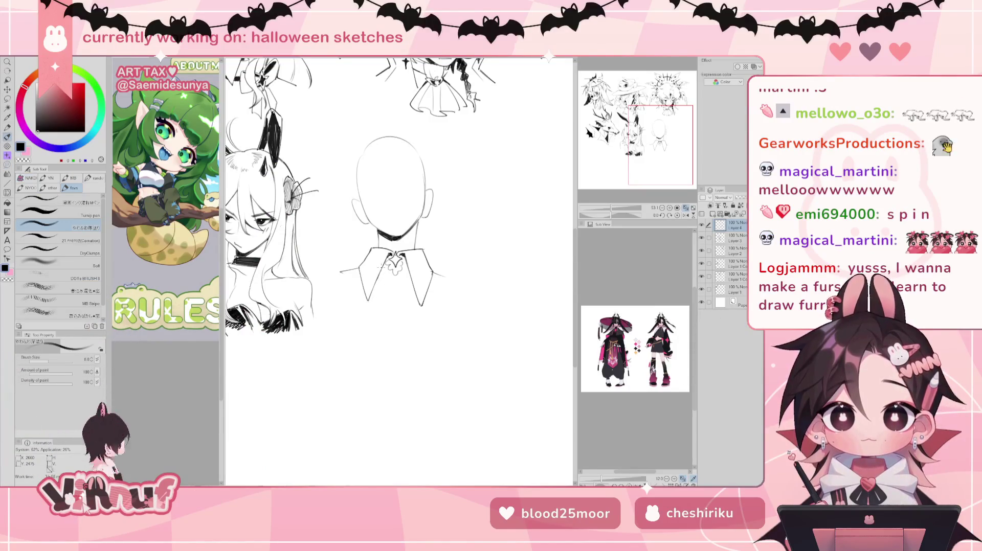
pyautogui.moveTo(359, 287); pyautogui.dragTo(351, 300)
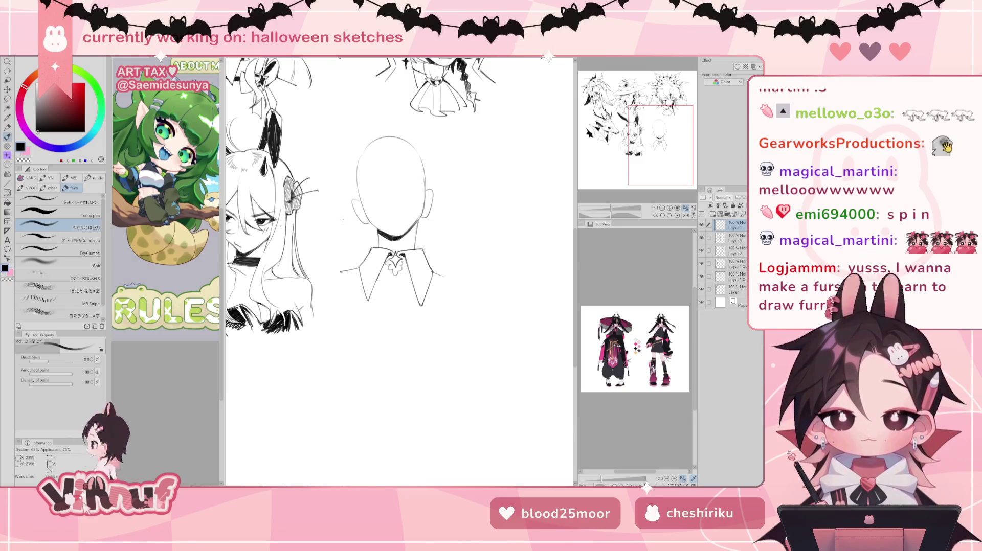
# Sketch hair strands flaring out on both sides of the face, retrying strokes with undo
pyautogui.moveTo(352, 214)
pyautogui.mouseDown()
pyautogui.moveTo(309, 233)
pyautogui.moveTo(321, 228)
pyautogui.mouseUp()
pyautogui.hotkey('ctrl', 'z')
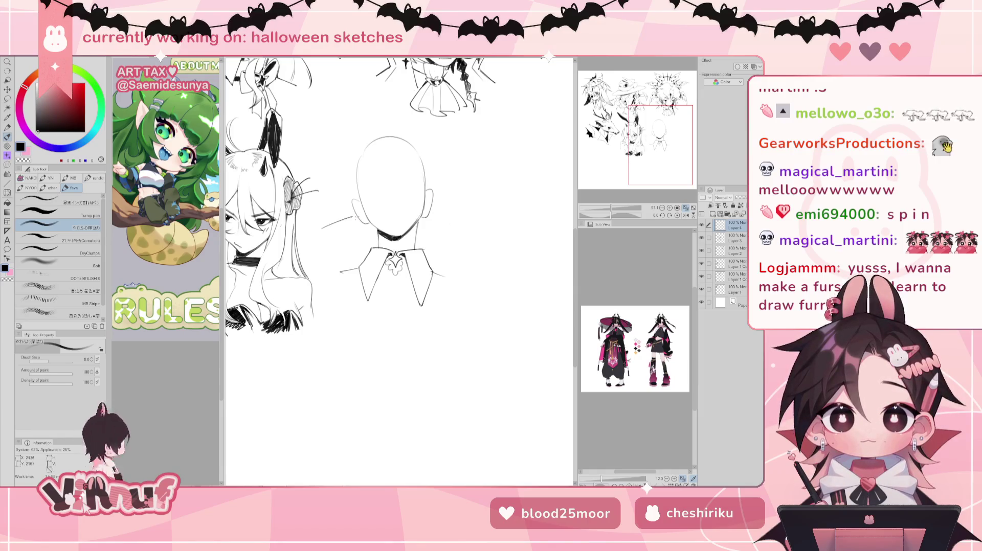
pyautogui.moveTo(431, 212); pyautogui.dragTo(473, 232)
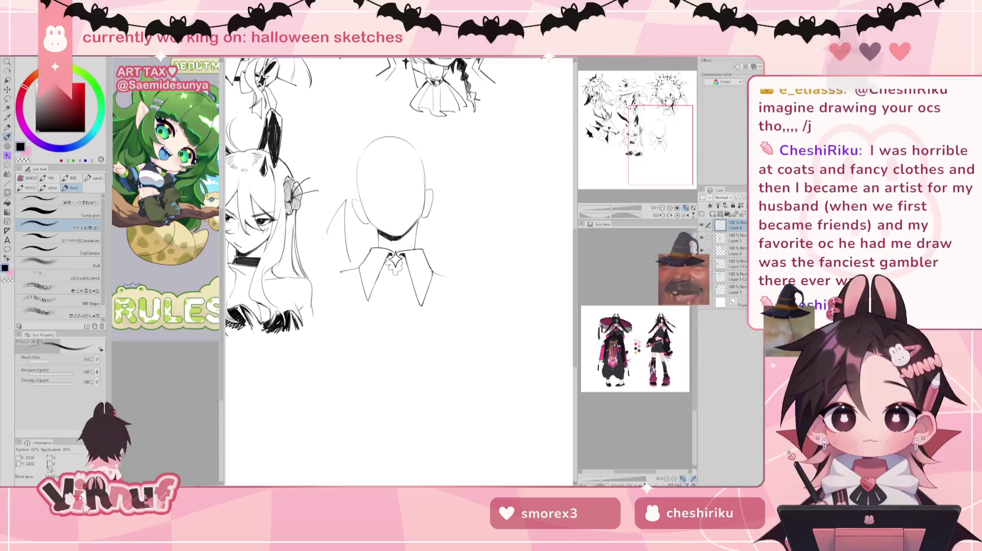
pyautogui.press('e')
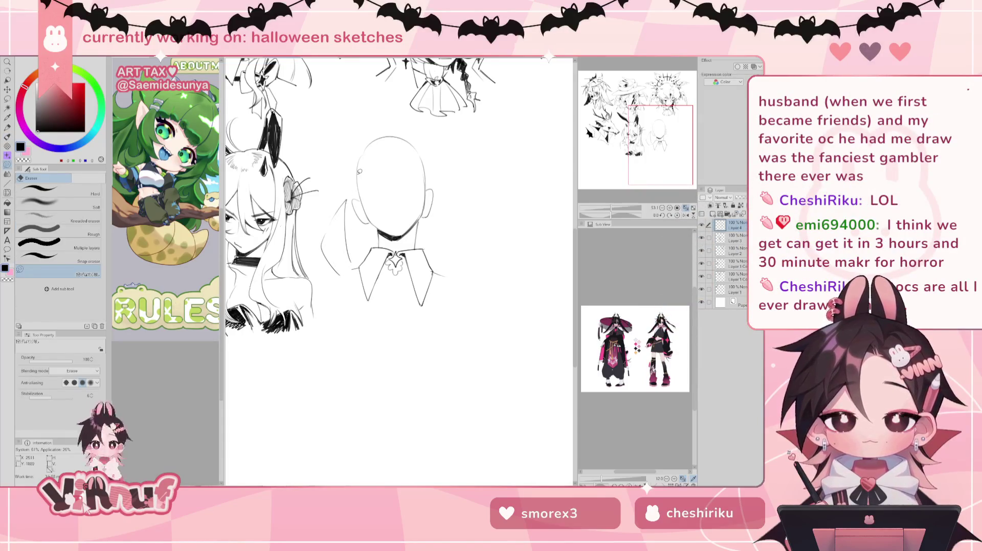
pyautogui.press('p')
pyautogui.moveTo(337, 211)
pyautogui.mouseDown()
pyautogui.moveTo(322, 242)
pyautogui.moveTo(369, 229)
pyautogui.moveTo(359, 235)
pyautogui.moveTo(441, 241)
pyautogui.mouseUp()
pyautogui.hotkey('ctrl', 'z')
pyautogui.hotkey('ctrl', 'z')
pyautogui.hotkey('ctrl', 'z')
pyautogui.hotkey('ctrl', 'z')
pyautogui.hotkey('ctrl', 'z')
pyautogui.hotkey('ctrl', 'z')
pyautogui.hotkey('ctrl', 'z')
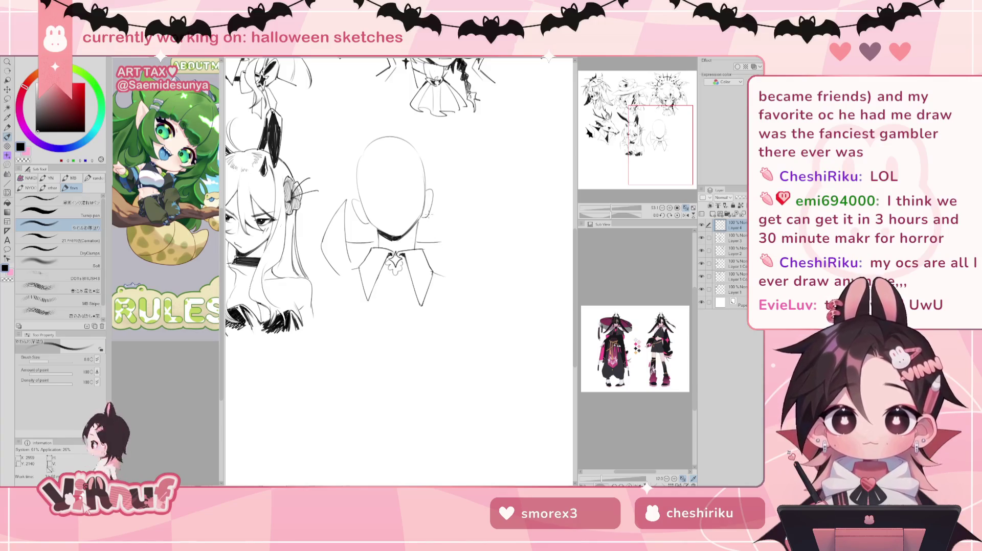
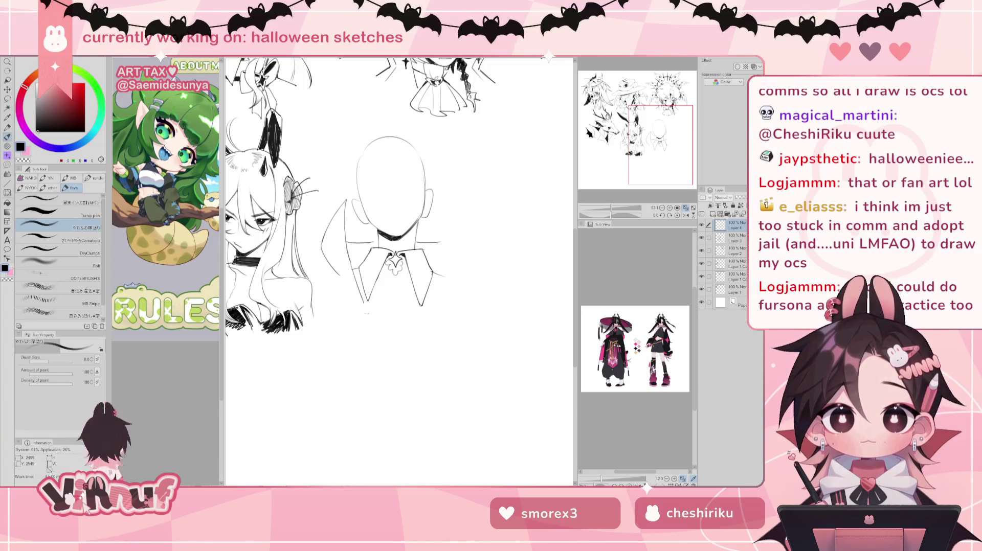
# Undo the two stray strokes and redraw the left collar line
pyautogui.hotkey('ctrl', 'z')
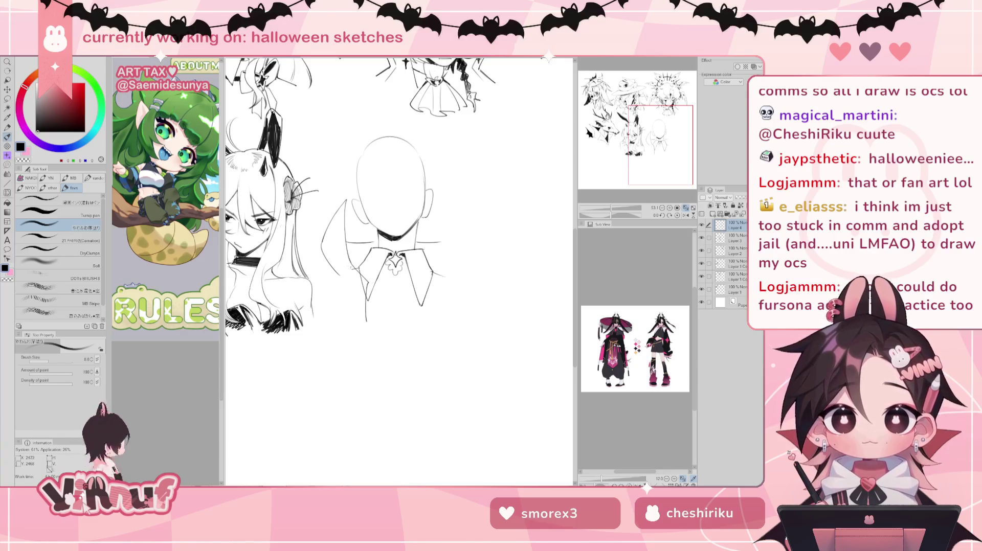
pyautogui.hotkey('ctrl', 'z')
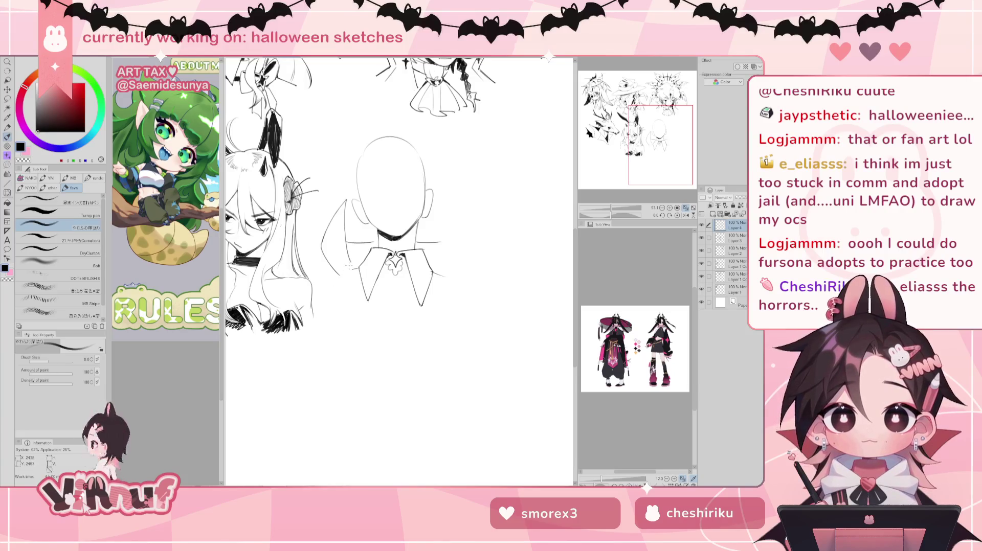
pyautogui.moveTo(347, 270); pyautogui.dragTo(365, 307)
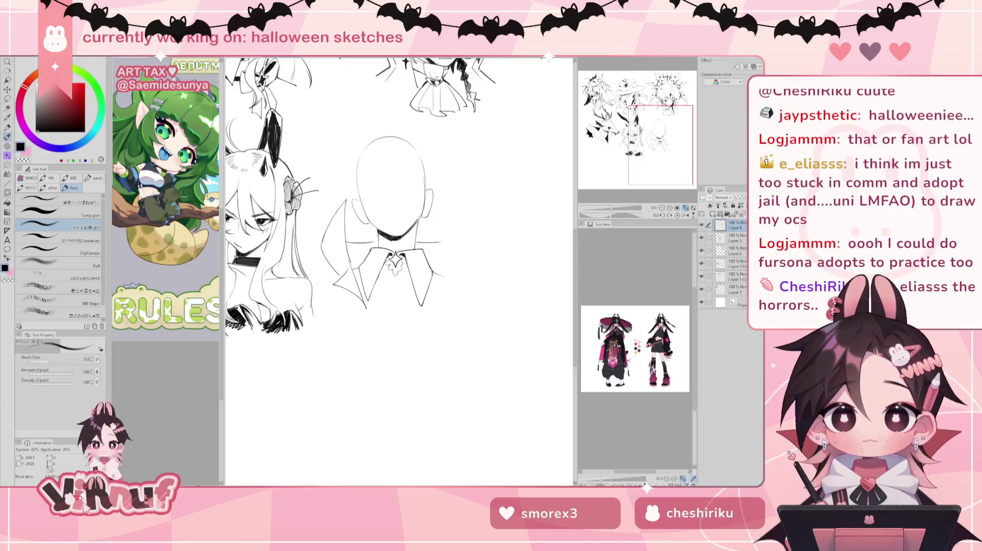
pyautogui.moveTo(348, 259); pyautogui.dragTo(367, 310)
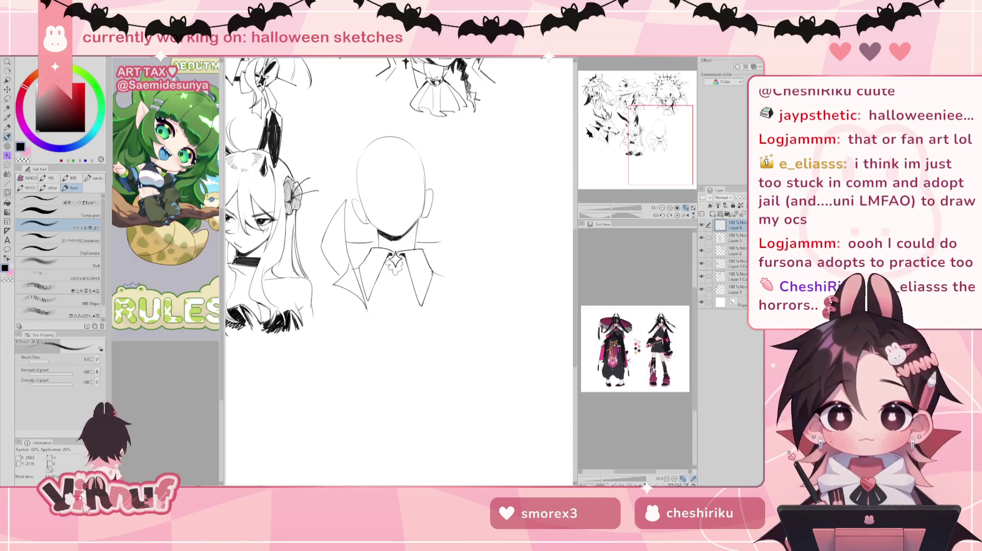
# Erase the thin stroke by the right collar edge and the stray inner collar lines
pyautogui.press('e')
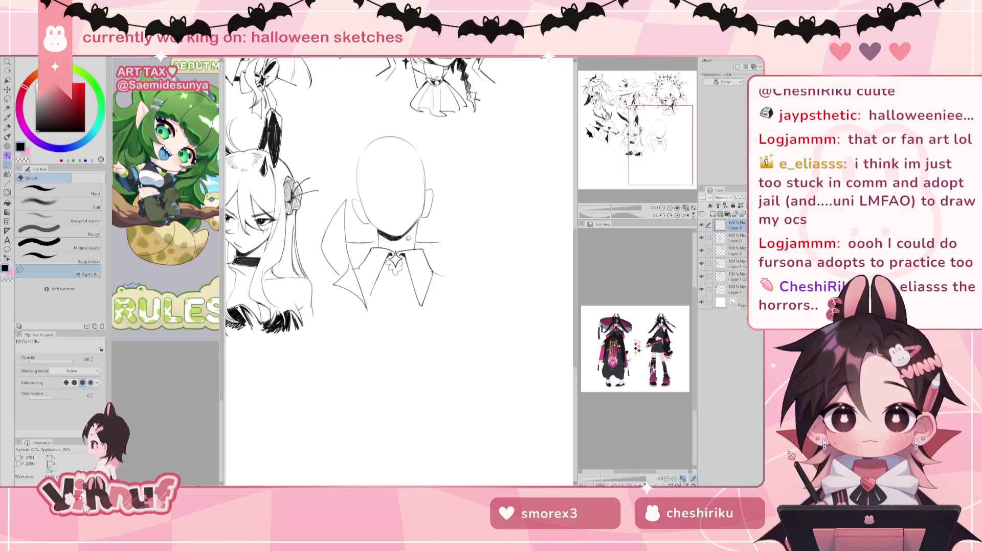
pyautogui.moveTo(424, 307)
pyautogui.mouseDown()
pyautogui.moveTo(435, 270)
pyautogui.moveTo(370, 301)
pyautogui.mouseUp()
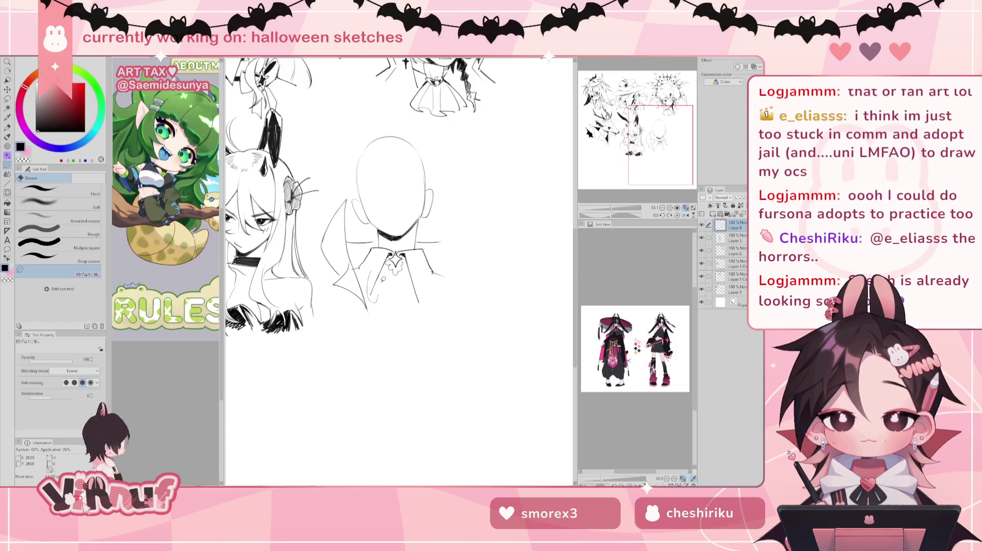
pyautogui.moveTo(389, 255)
pyautogui.mouseDown()
pyautogui.moveTo(371, 301)
pyautogui.moveTo(405, 258)
pyautogui.mouseUp()
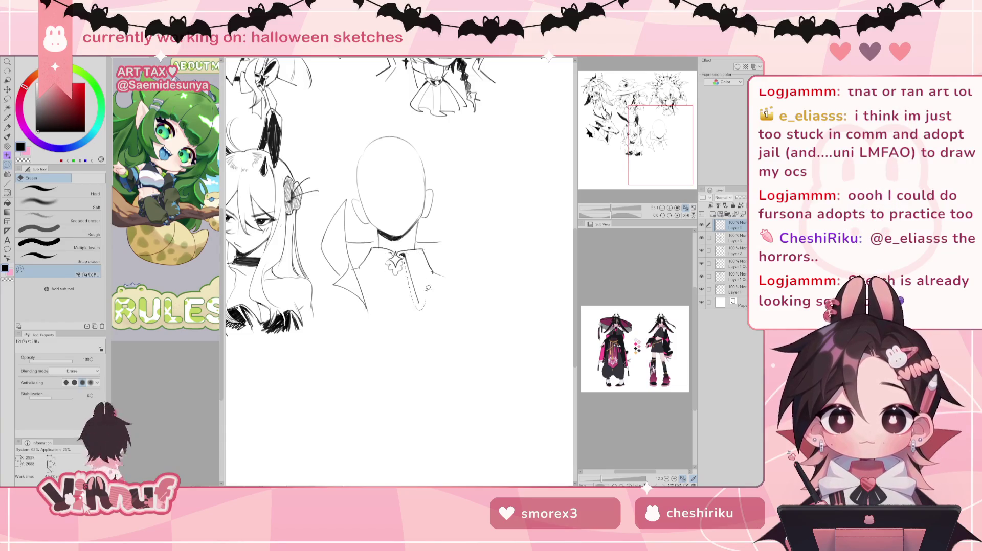
# Draw an inner line inside the left collar, redoing it once for a better curve
pyautogui.press('p')
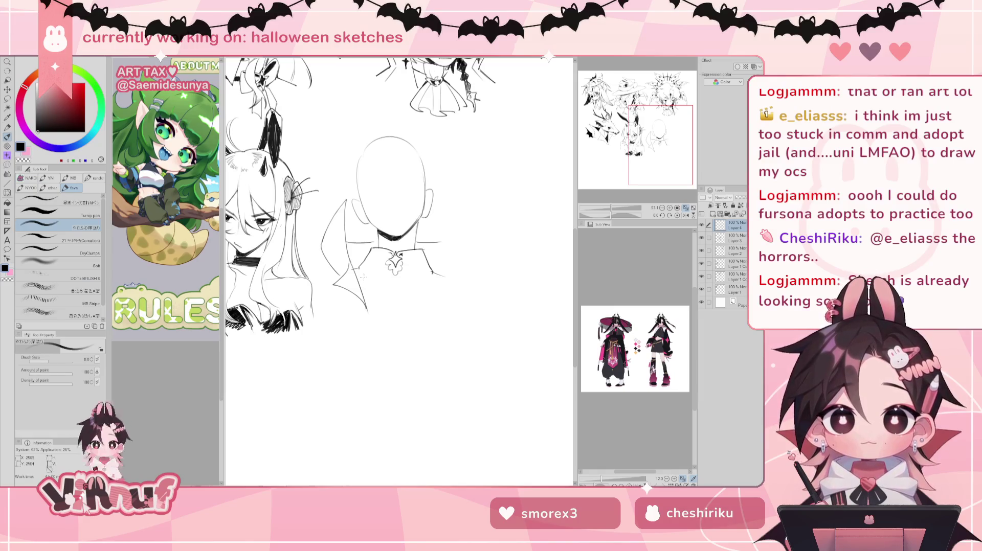
pyautogui.moveTo(390, 254); pyautogui.dragTo(377, 291)
pyautogui.hotkey('ctrl', 'z')
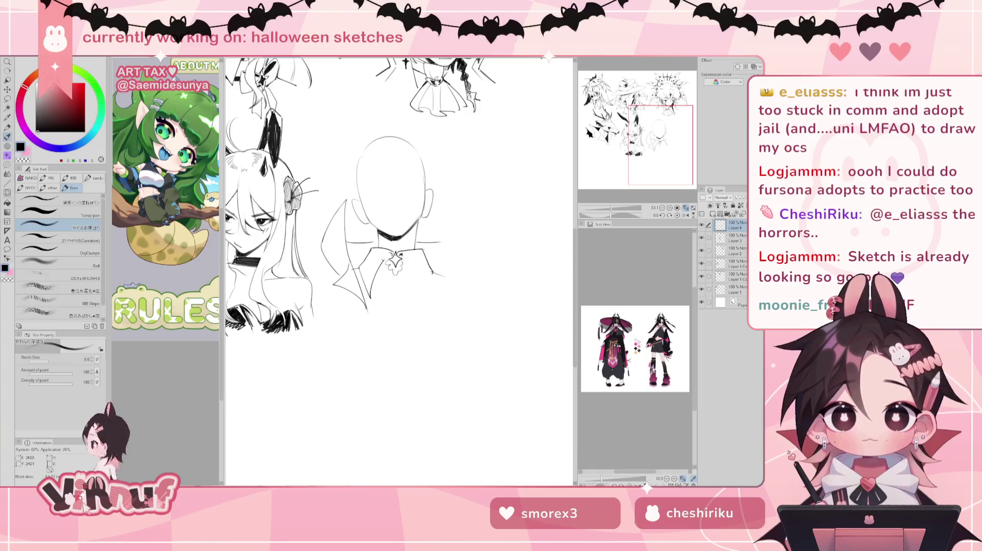
pyautogui.moveTo(387, 254); pyautogui.dragTo(366, 290)
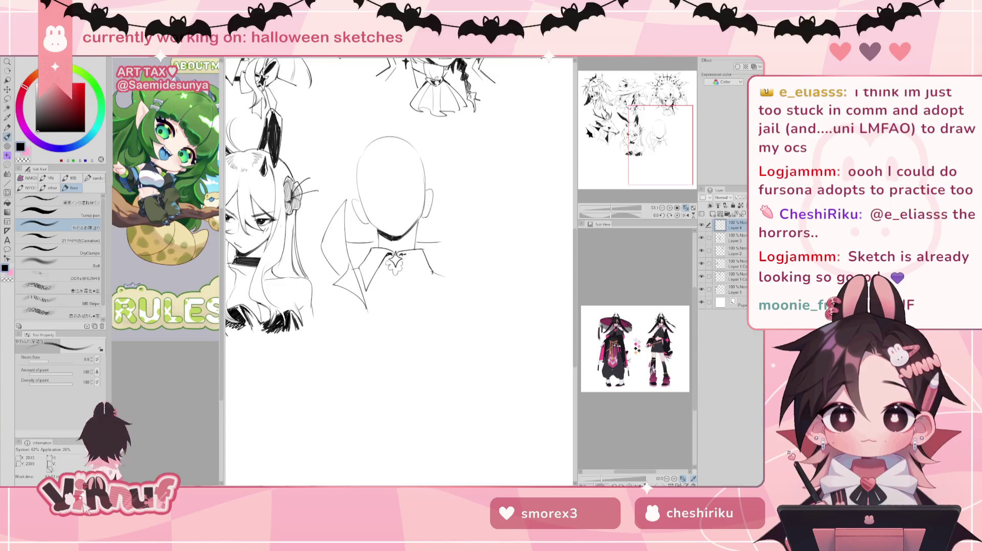
pyautogui.press('e')
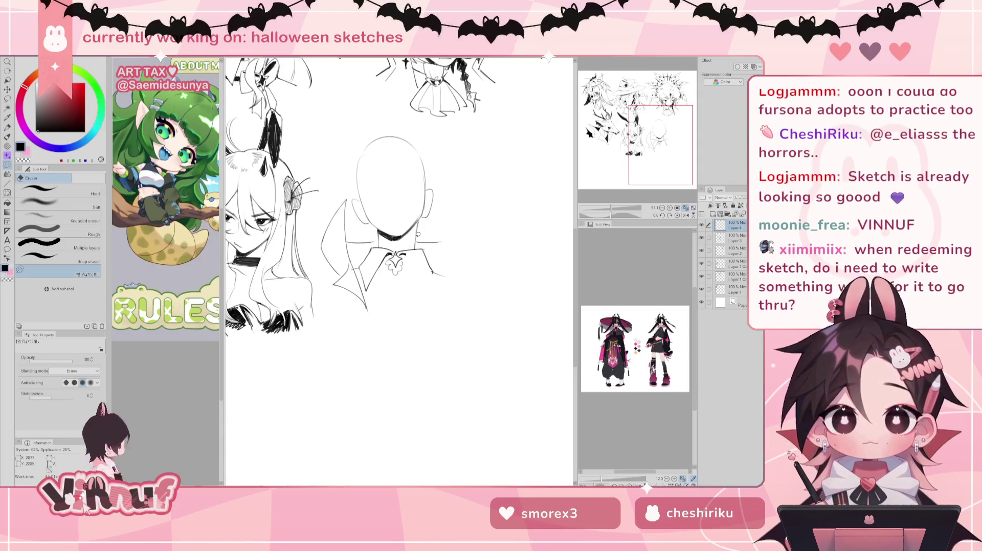
pyautogui.press('p')
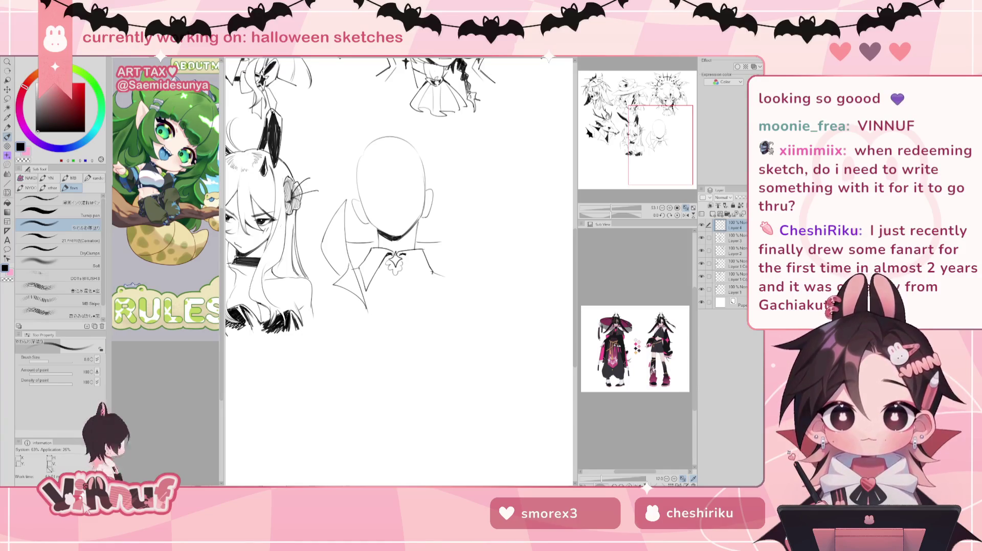
pyautogui.moveTo(398, 256); pyautogui.dragTo(395, 250)
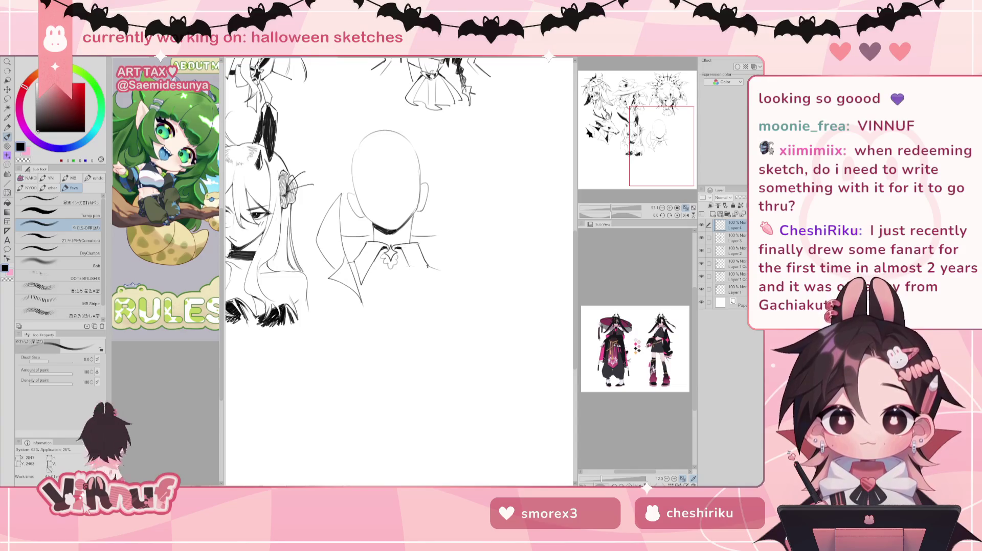
# Draw the strokes on the collar's right side, retrying failed attempts
pyautogui.moveTo(402, 248); pyautogui.dragTo(413, 285)
pyautogui.moveTo(413, 285)
pyautogui.mouseDown()
pyautogui.moveTo(438, 269)
pyautogui.moveTo(411, 266)
pyautogui.mouseUp()
pyautogui.hotkey('ctrl', 'z')
pyautogui.moveTo(410, 261); pyautogui.dragTo(422, 283)
pyautogui.hotkey('ctrl', 'z')
pyautogui.hotkey('ctrl', 'z')
pyautogui.hotkey('ctrl', 'z')
# Sketch the right shoulder line, right torso edge and lapel, undoing failed strokes
pyautogui.hotkey('ctrl', 'z')
pyautogui.moveTo(401, 250)
pyautogui.mouseDown()
pyautogui.moveTo(411, 266)
pyautogui.moveTo(427, 266)
pyautogui.mouseUp()
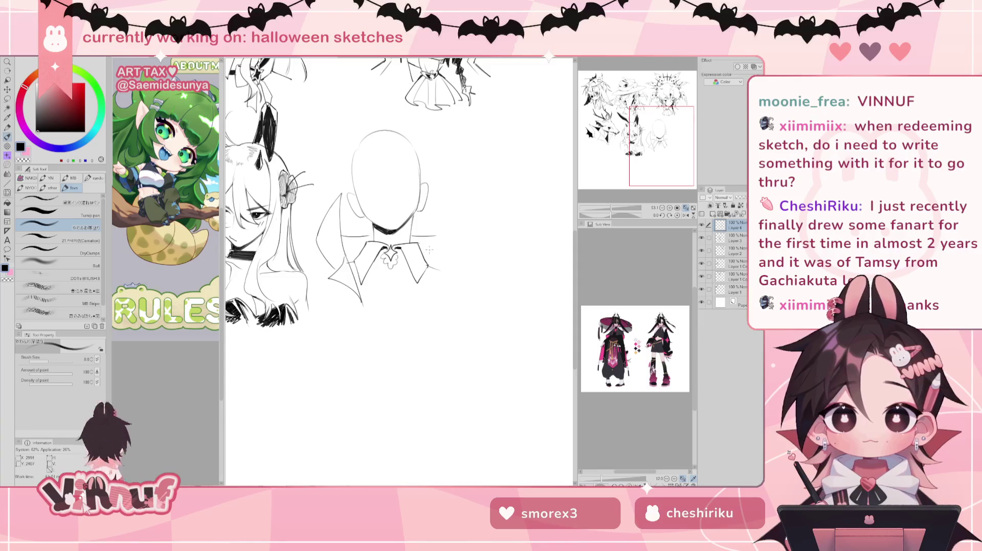
pyautogui.moveTo(440, 190)
pyautogui.mouseDown()
pyautogui.moveTo(454, 232)
pyautogui.moveTo(438, 271)
pyautogui.moveTo(454, 217)
pyautogui.moveTo(441, 264)
pyautogui.mouseUp()
pyautogui.hotkey('ctrl', 'z')
pyautogui.hotkey('ctrl', 'z')
pyautogui.hotkey('ctrl', 'z')
pyautogui.moveTo(459, 220); pyautogui.dragTo(442, 277)
pyautogui.hotkey('ctrl', 'z')
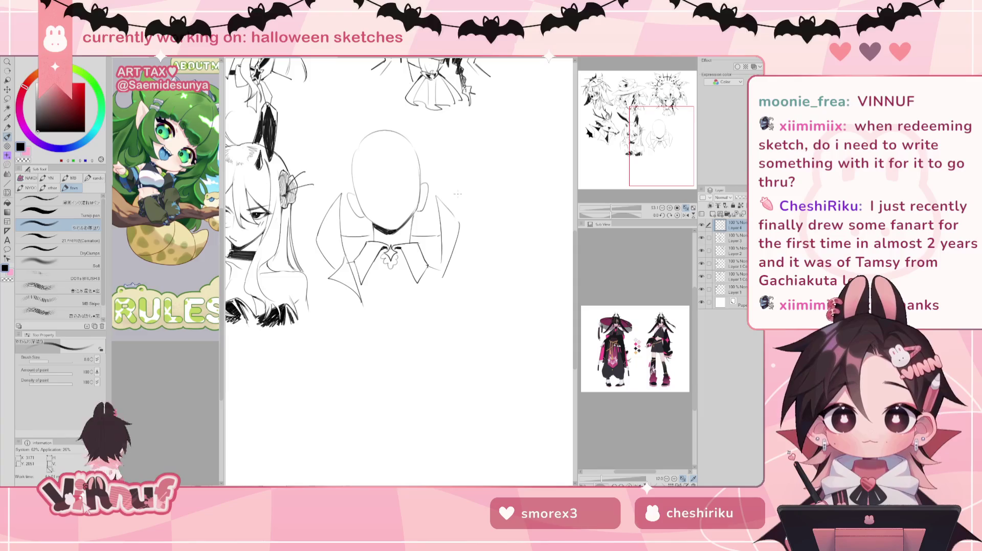
pyautogui.hotkey('ctrl', 'z')
pyautogui.moveTo(440, 245); pyautogui.dragTo(430, 294)
pyautogui.hotkey('ctrl', 'z')
pyautogui.moveTo(441, 256); pyautogui.dragTo(429, 308)
pyautogui.hotkey('ctrl', 'z')
pyautogui.moveTo(442, 257); pyautogui.dragTo(431, 306)
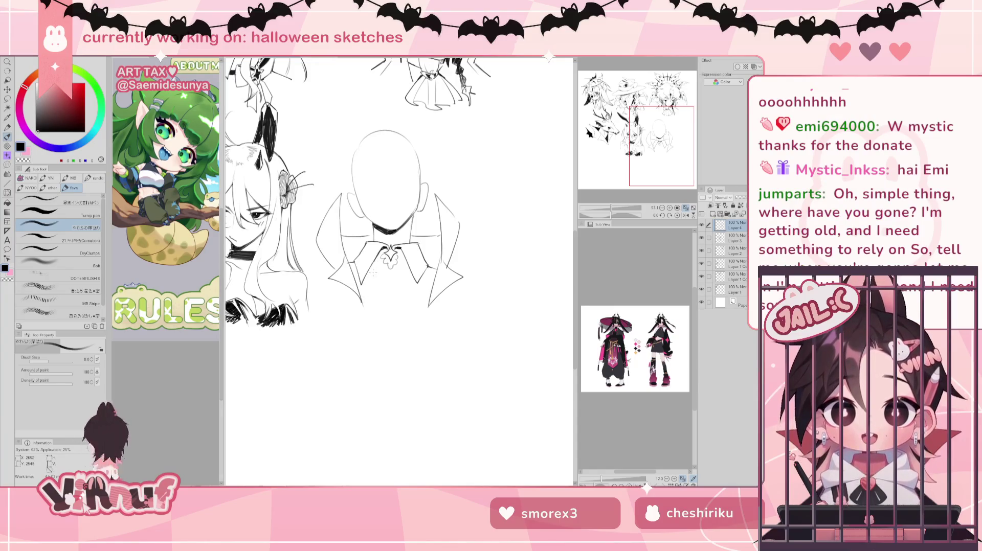
# Draw a wavy line along the bottom edge of the jacket
pyautogui.moveTo(369, 297); pyautogui.dragTo(425, 299)
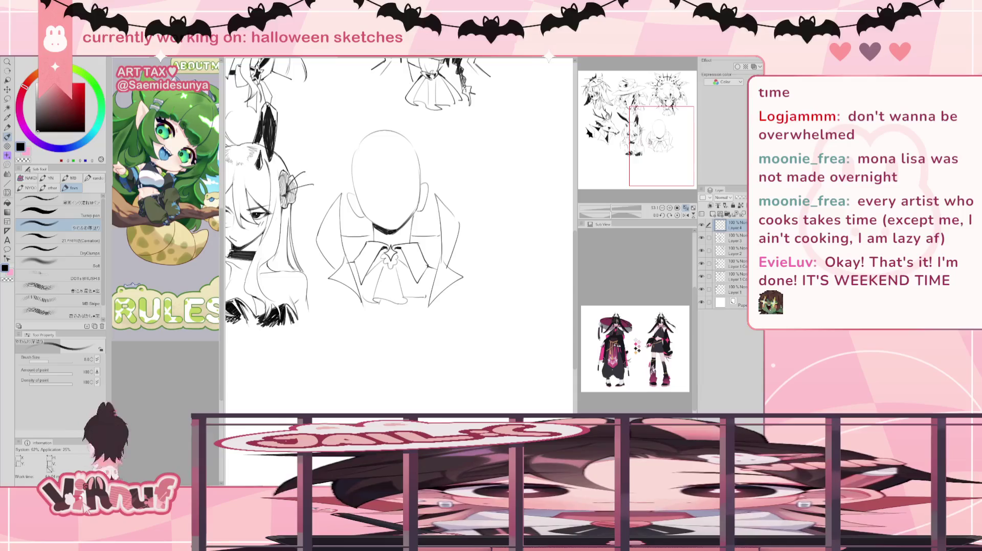
pyautogui.moveTo(363, 222); pyautogui.dragTo(372, 223)
pyautogui.press('e')
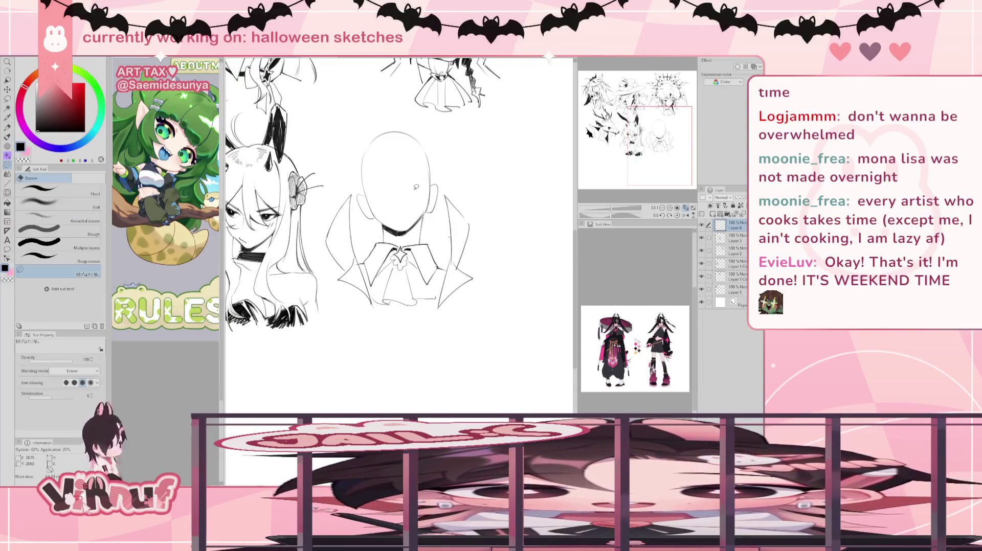
# Draw a short horizontal collar line just right of the neck, plus one more stroke below
pyautogui.press('p')
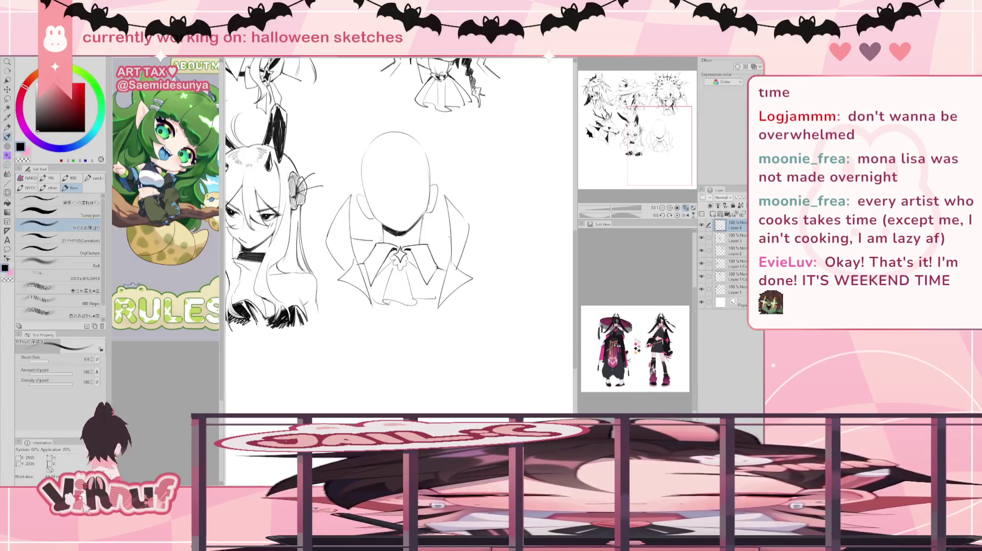
pyautogui.moveTo(420, 238); pyautogui.dragTo(450, 236)
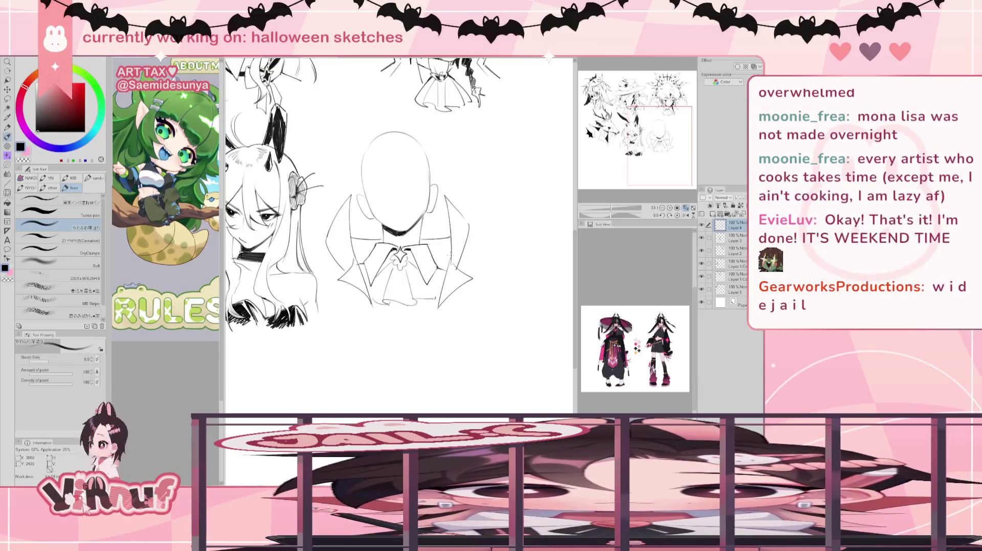
pyautogui.press('e')
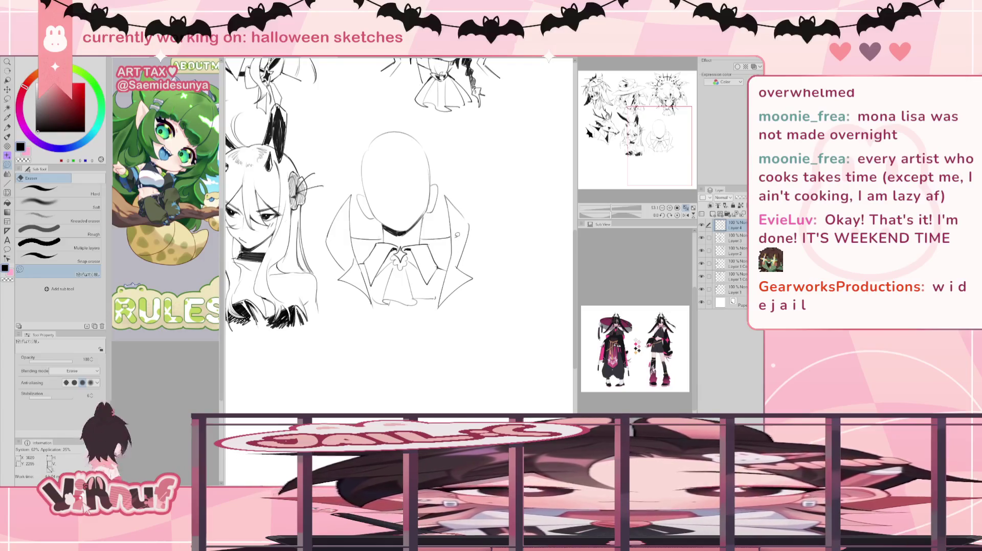
pyautogui.press('b')
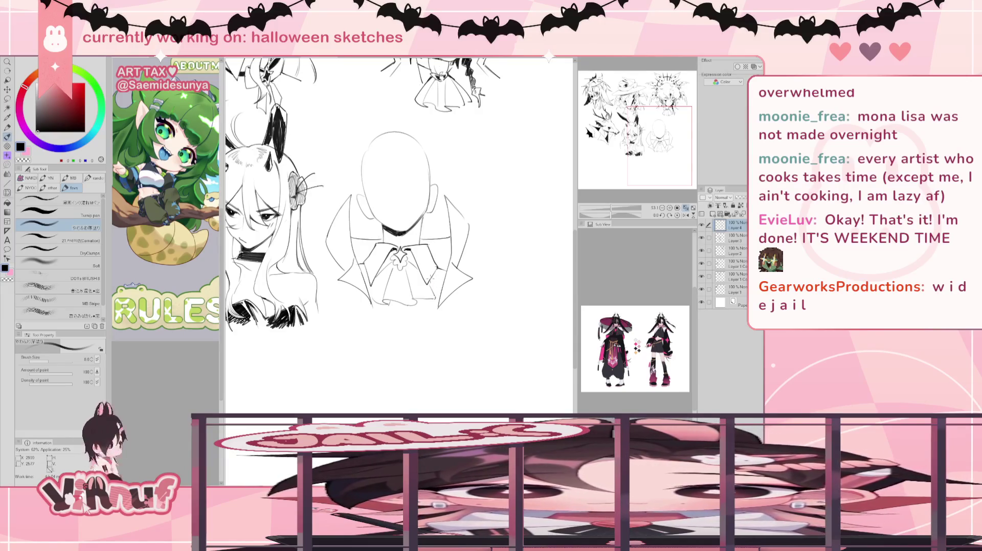
pyautogui.press('e')
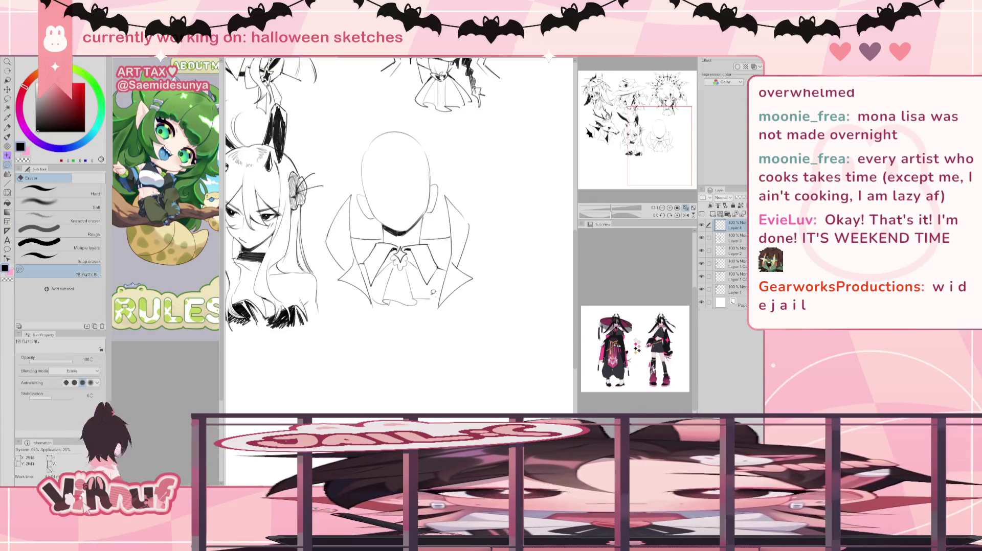
pyautogui.press('b')
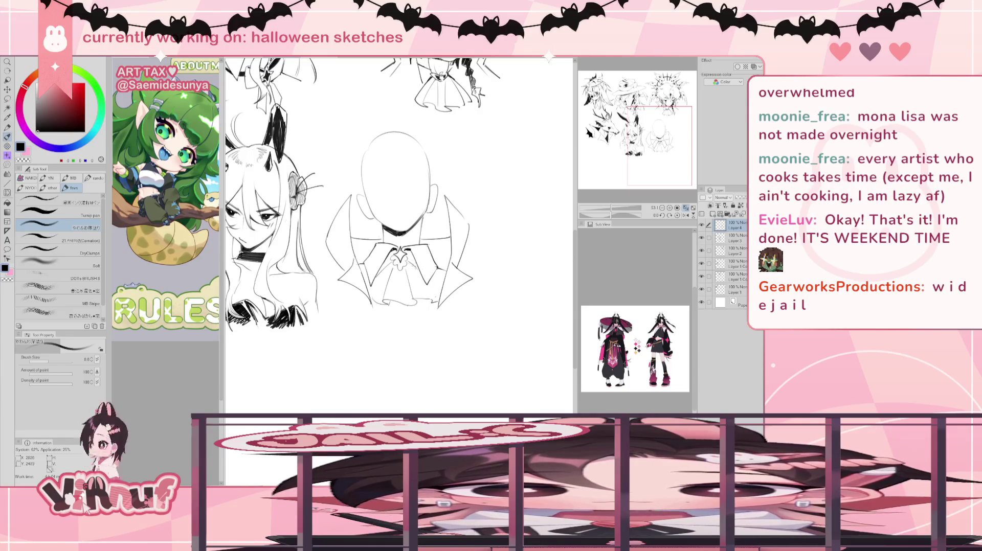
pyautogui.moveTo(411, 269); pyautogui.dragTo(433, 298)
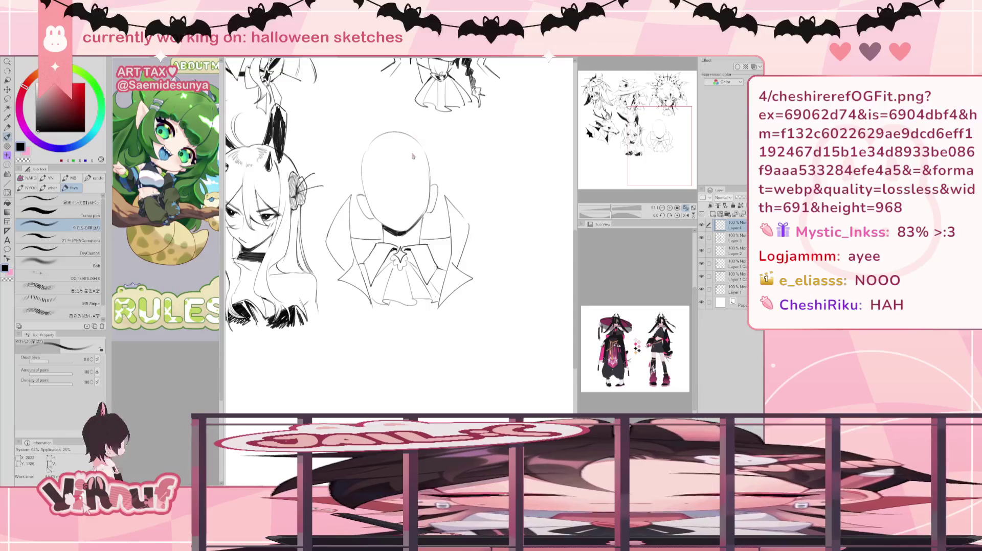
# Sketch the curved mouth line of the grin across the head
pyautogui.press('e')
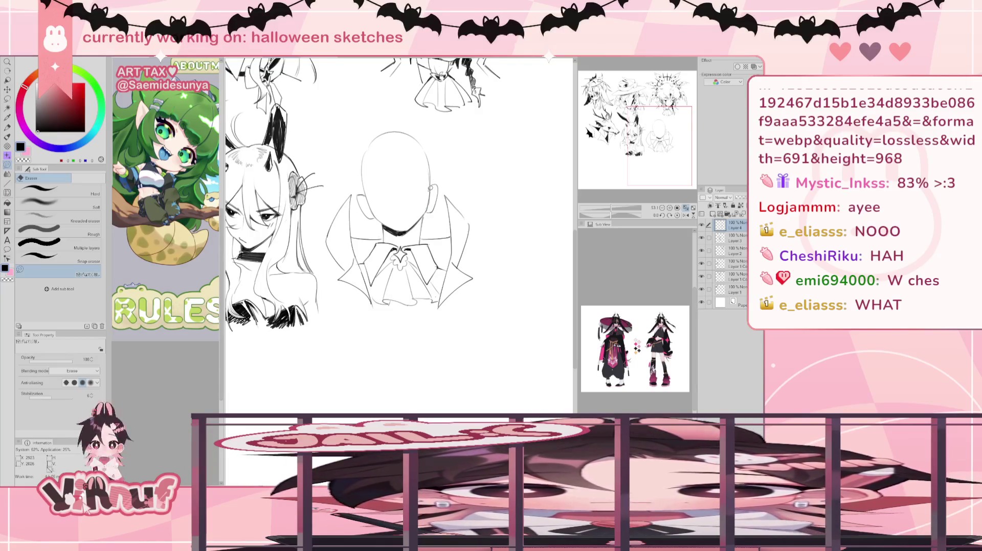
pyautogui.press('p')
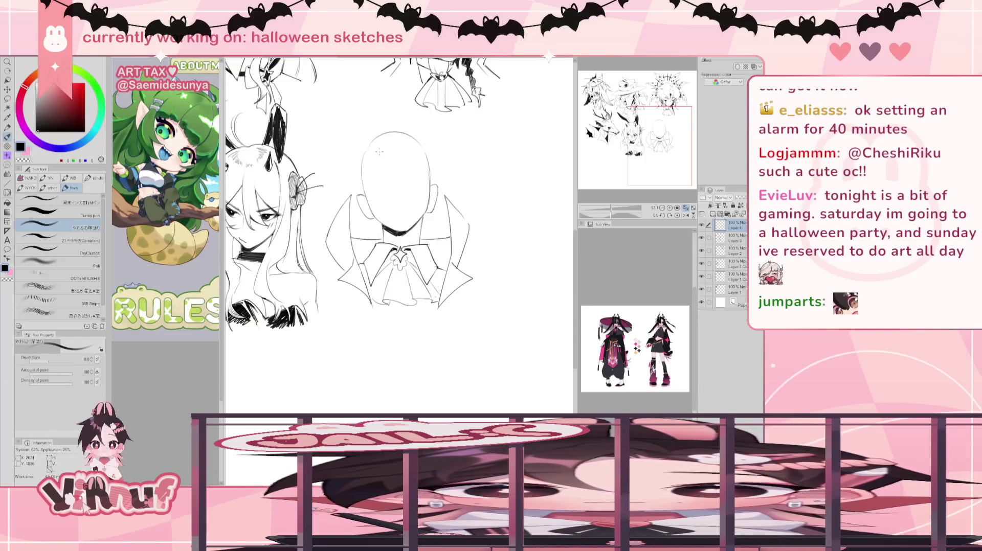
pyautogui.moveTo(398, 147)
pyautogui.mouseDown()
pyautogui.moveTo(405, 172)
pyautogui.moveTo(399, 164)
pyautogui.mouseUp()
pyautogui.hotkey('ctrl', 'z')
pyautogui.hotkey('ctrl', 'z')
pyautogui.moveTo(398, 147); pyautogui.dragTo(397, 170)
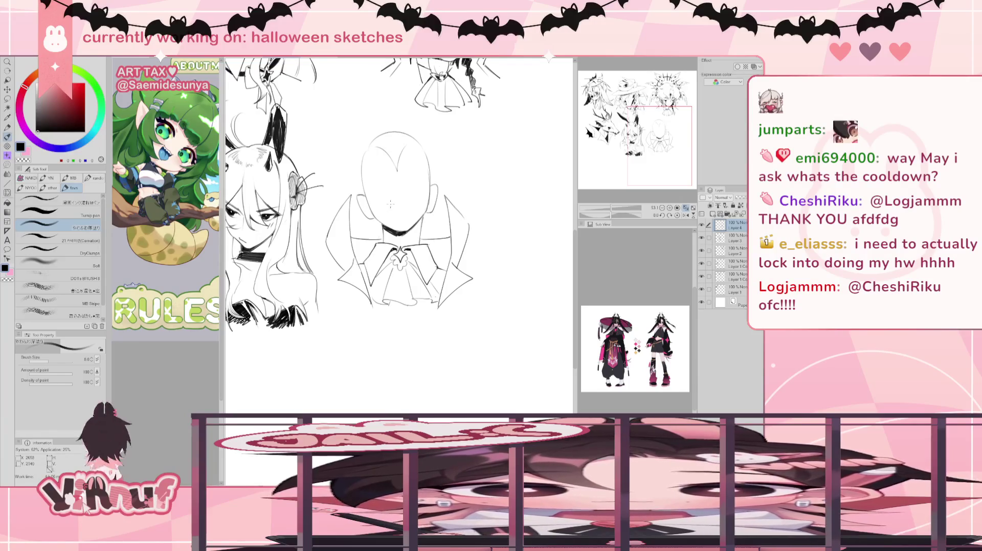
pyautogui.moveTo(384, 202); pyautogui.dragTo(409, 198)
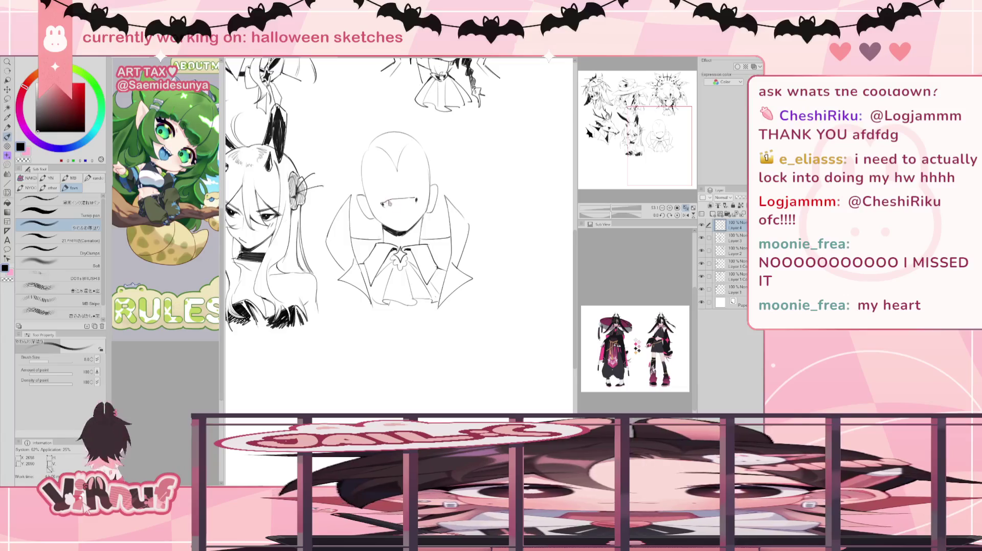
pyautogui.moveTo(411, 201)
pyautogui.mouseDown()
pyautogui.moveTo(394, 203)
pyautogui.moveTo(411, 200)
pyautogui.mouseUp()
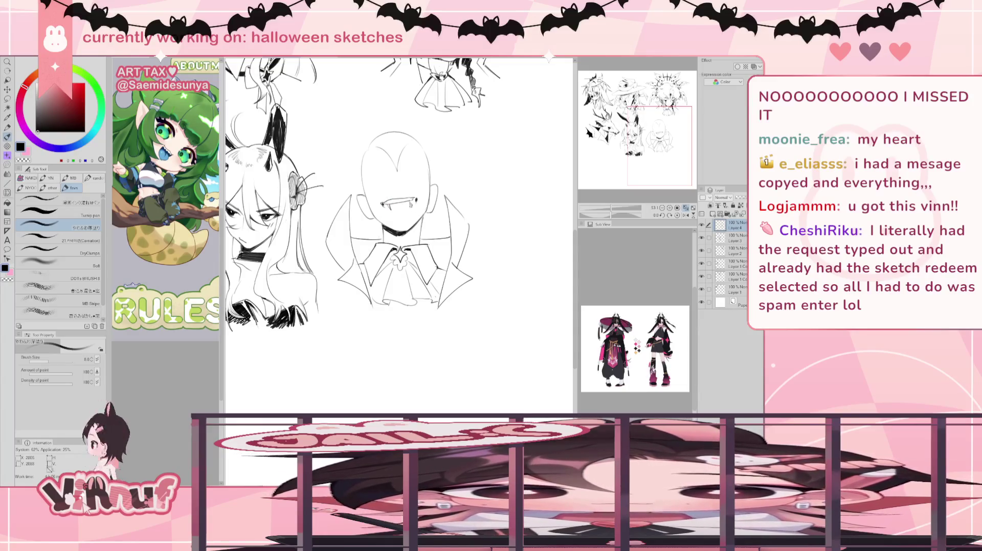
# Shape the two pointed fangs, erasing and redrawing, then lasso-select the mouth area
pyautogui.press('e')
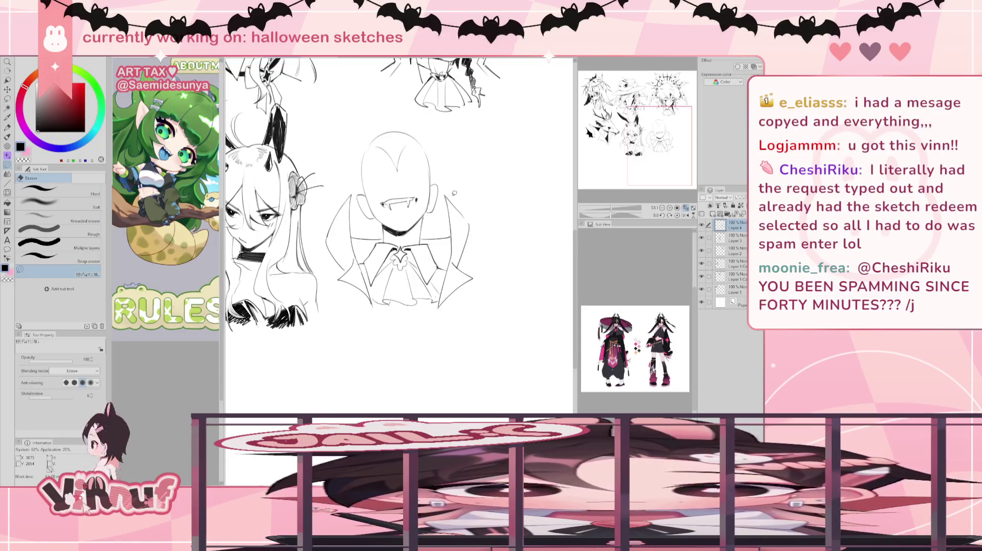
pyautogui.press('b')
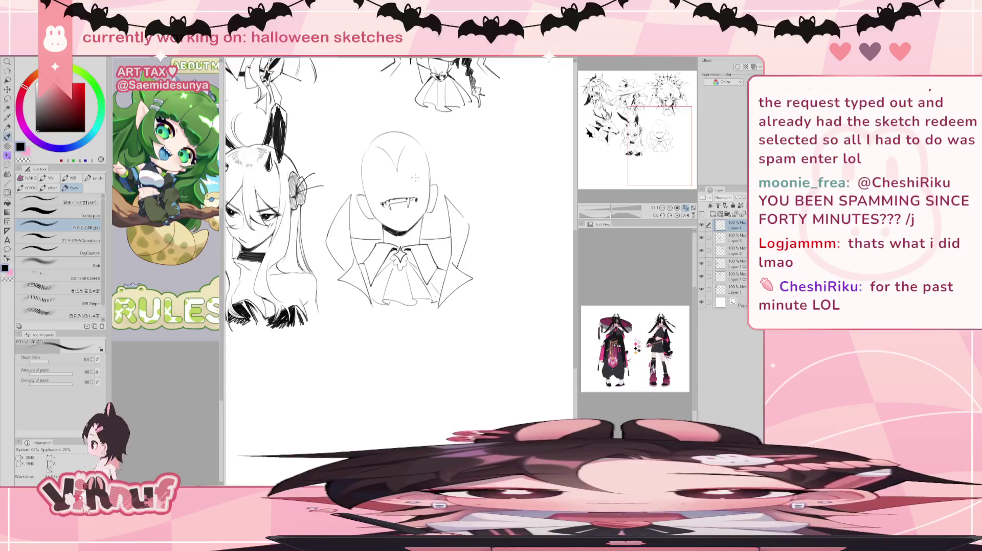
pyautogui.press('e')
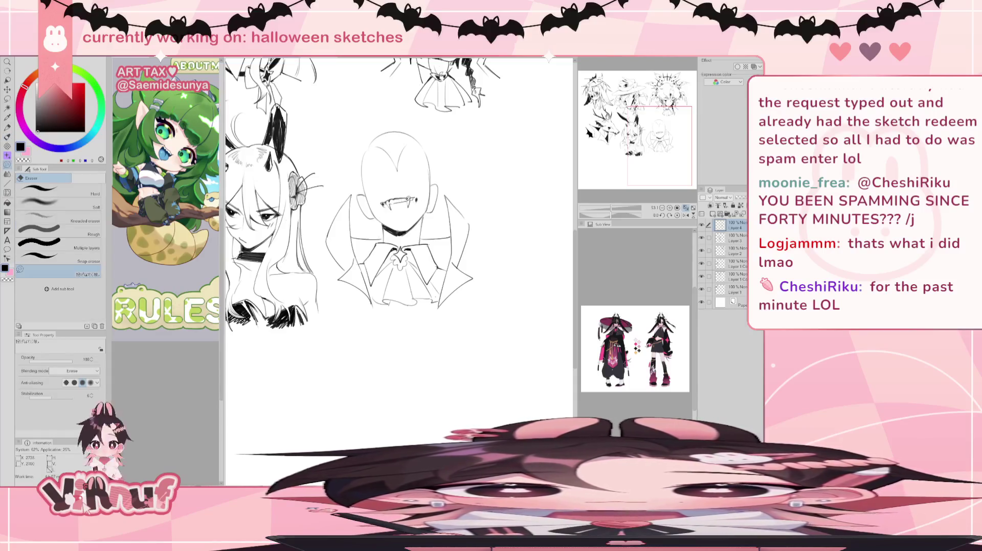
pyautogui.press('p')
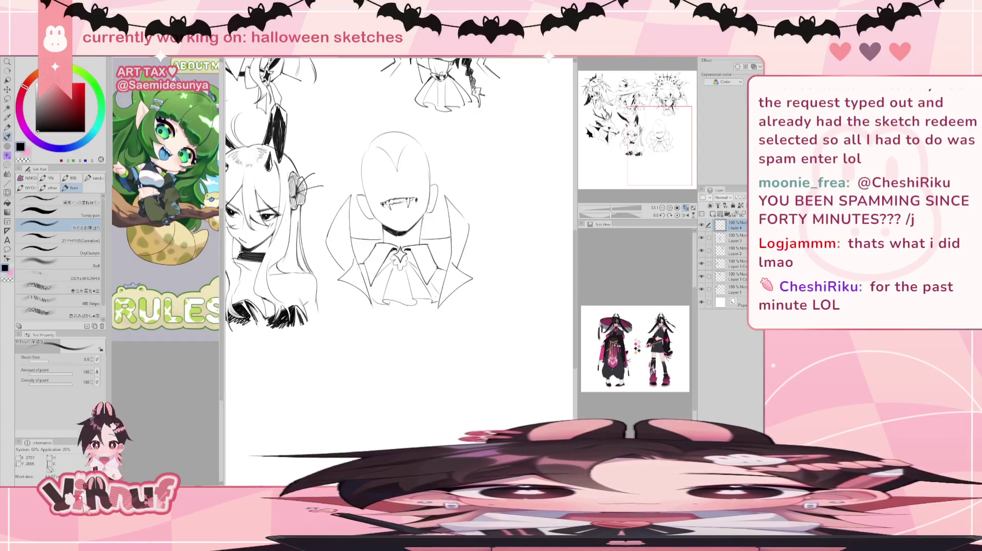
pyautogui.press('e')
pyautogui.press('p')
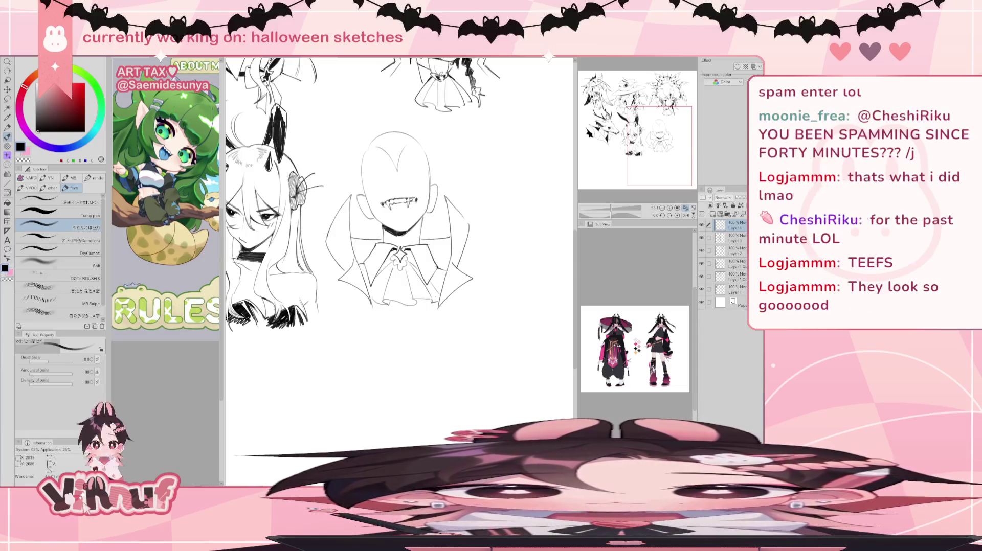
pyautogui.press('e')
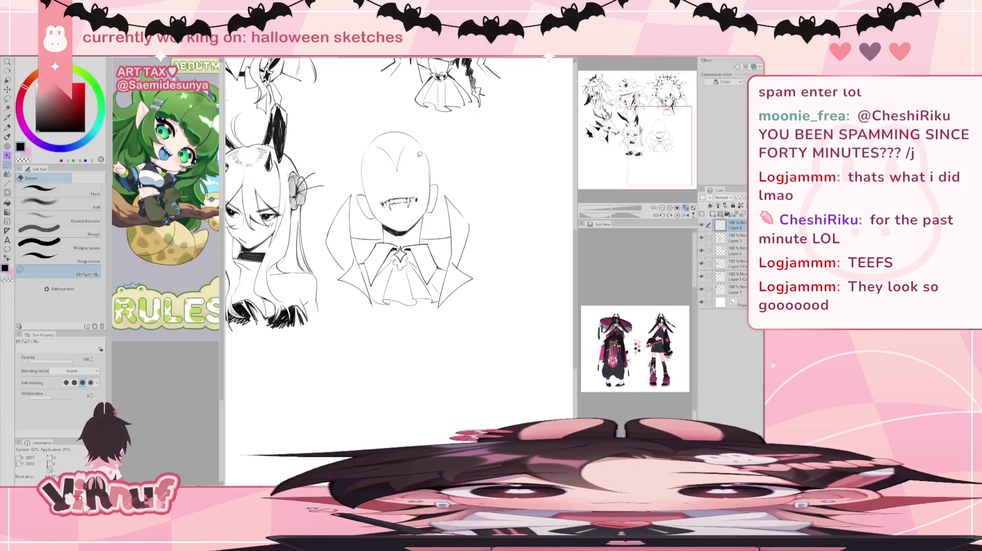
pyautogui.press('b')
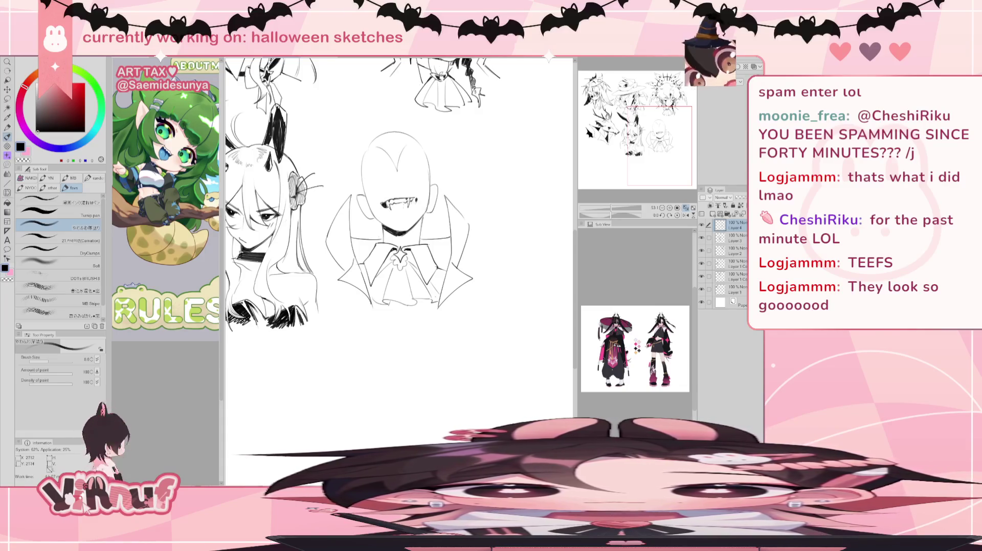
pyautogui.press('e')
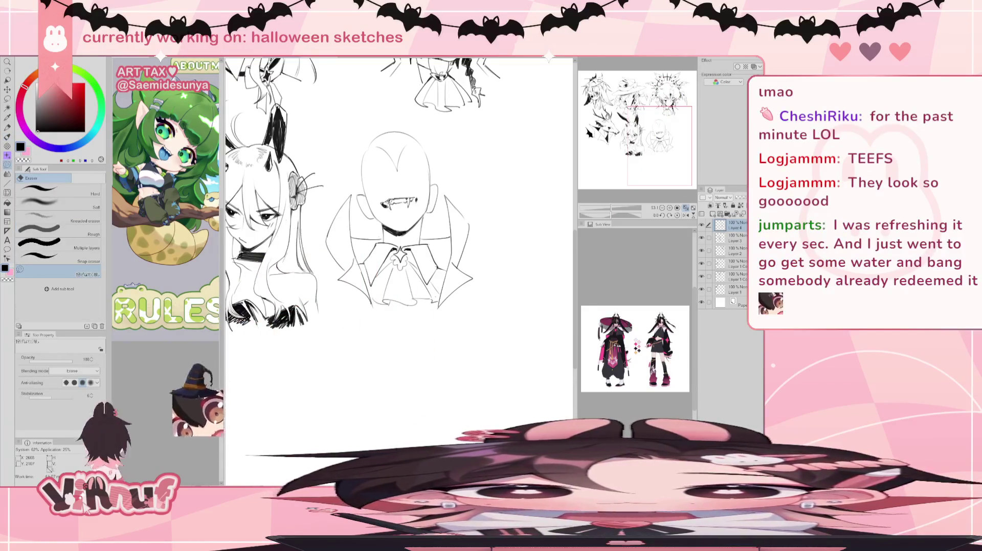
pyautogui.press('b')
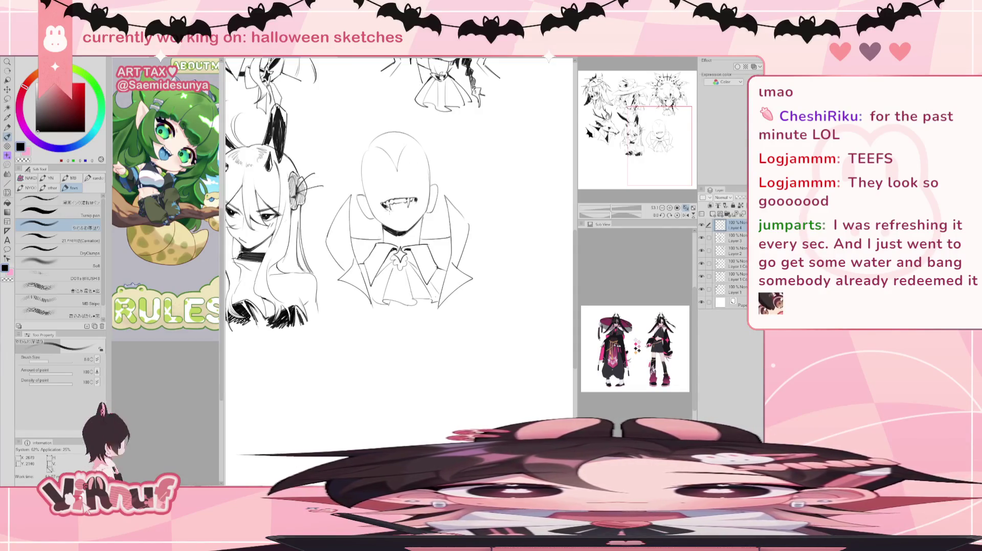
pyautogui.hotkey('ctrl', 'z')
pyautogui.moveTo(382, 206); pyautogui.dragTo(388, 212)
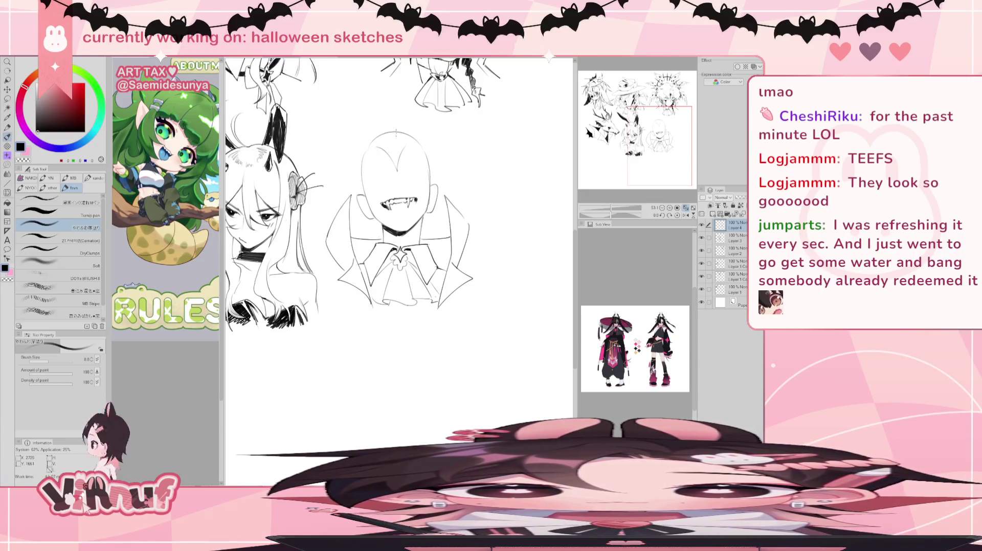
pyautogui.press('m')
pyautogui.moveTo(420, 200); pyautogui.dragTo(421, 199)
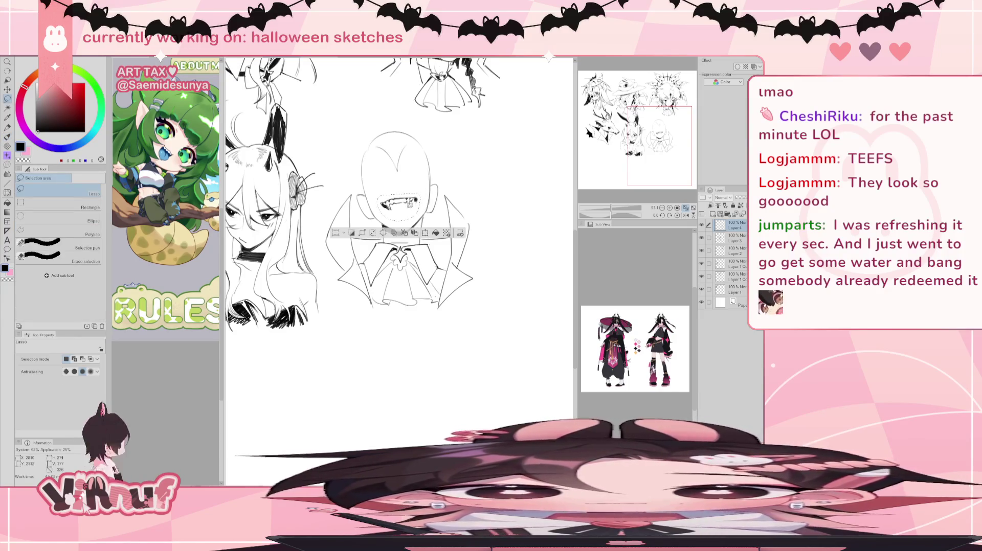
# Deselect the mouth, return to the pen, and pan the canvas slightly
pyautogui.hotkey('ctrl', 'd')
pyautogui.press('b')
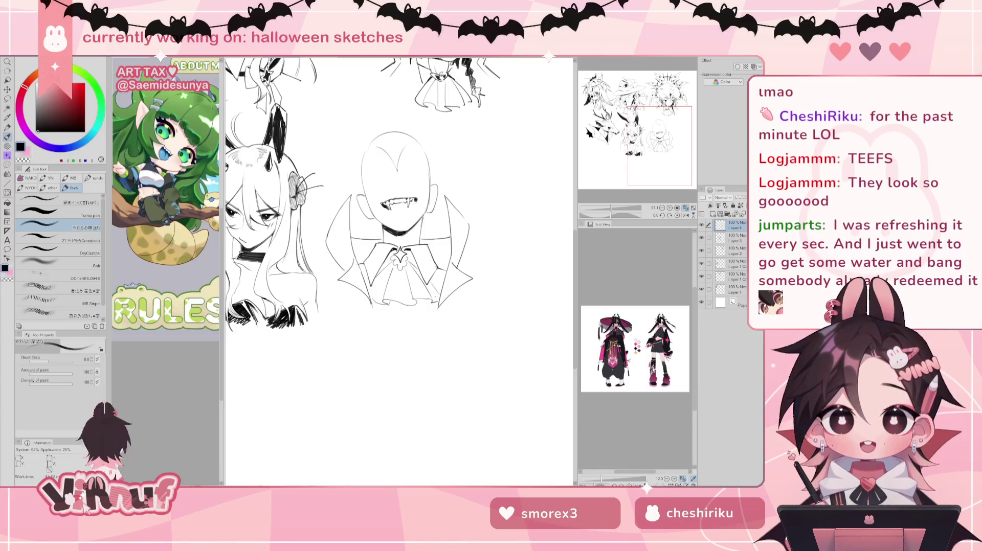
pyautogui.moveTo(399, 204)
pyautogui.mouseDown()
pyautogui.moveTo(396, 197)
pyautogui.moveTo(389, 206)
pyautogui.mouseUp()
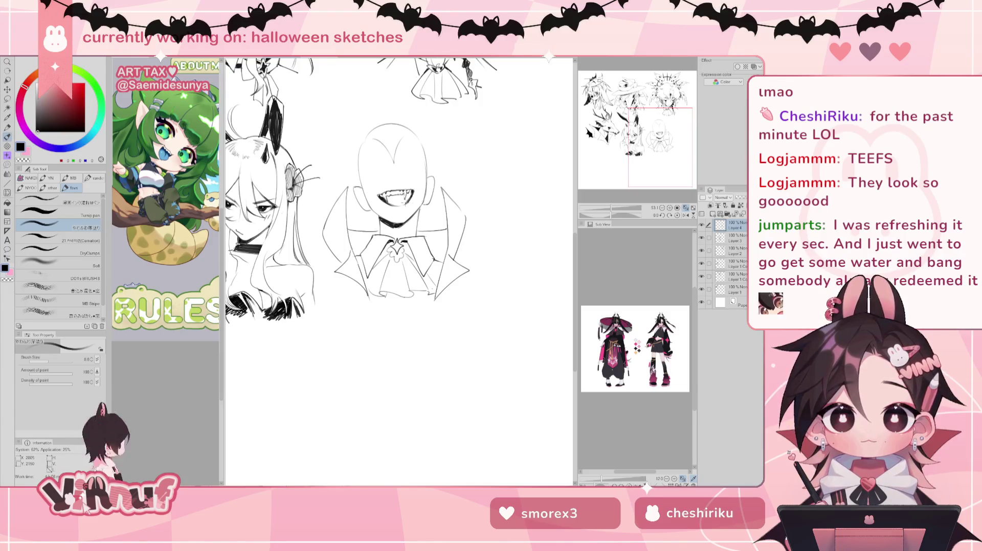
# Fill the mouth interior solid black, then darken a remaining gap with the pen
pyautogui.press('g')
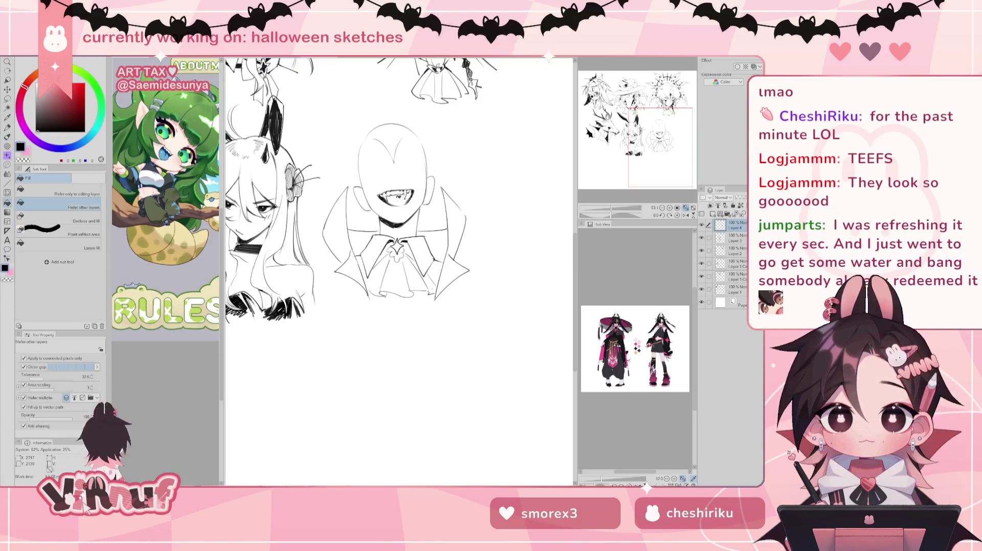
pyautogui.press('b')
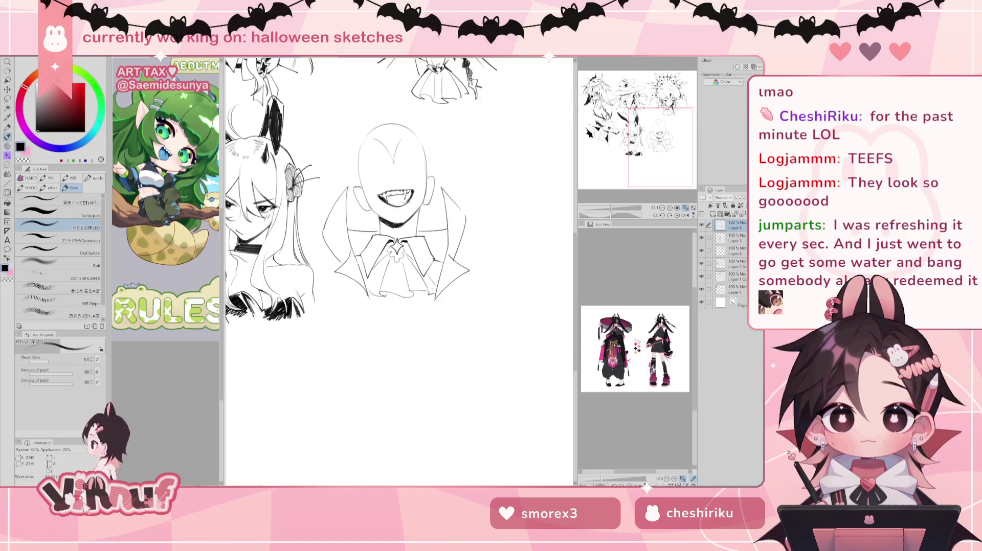
pyautogui.press('e')
pyautogui.hotkey('ctrl', 'y')
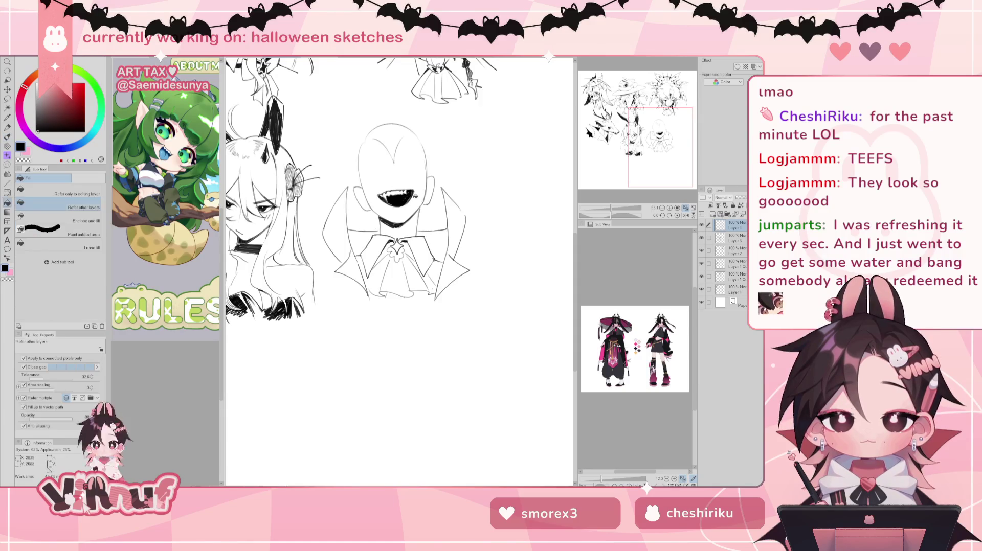
pyautogui.hotkey('ctrl', 'z')
pyautogui.hotkey('ctrl', 'y')
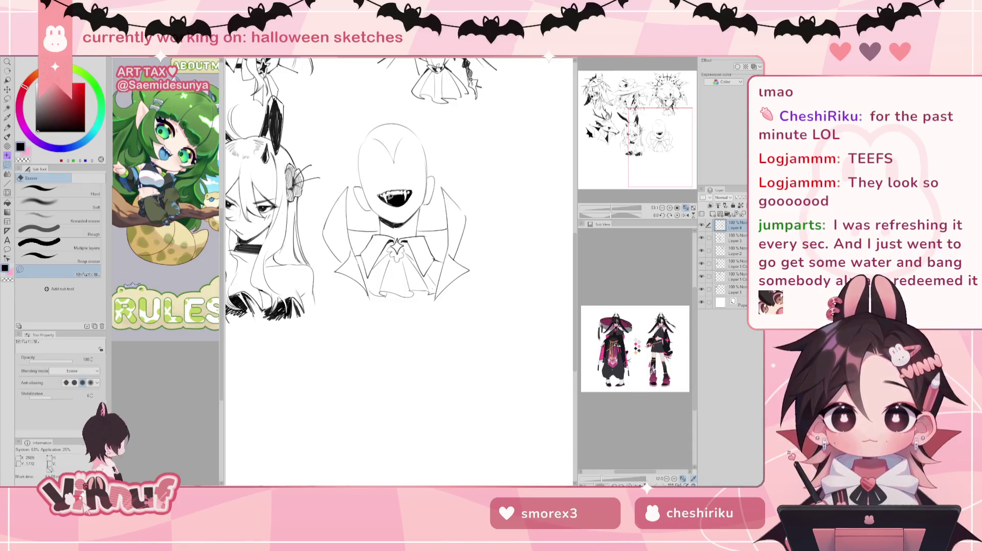
pyautogui.press('b')
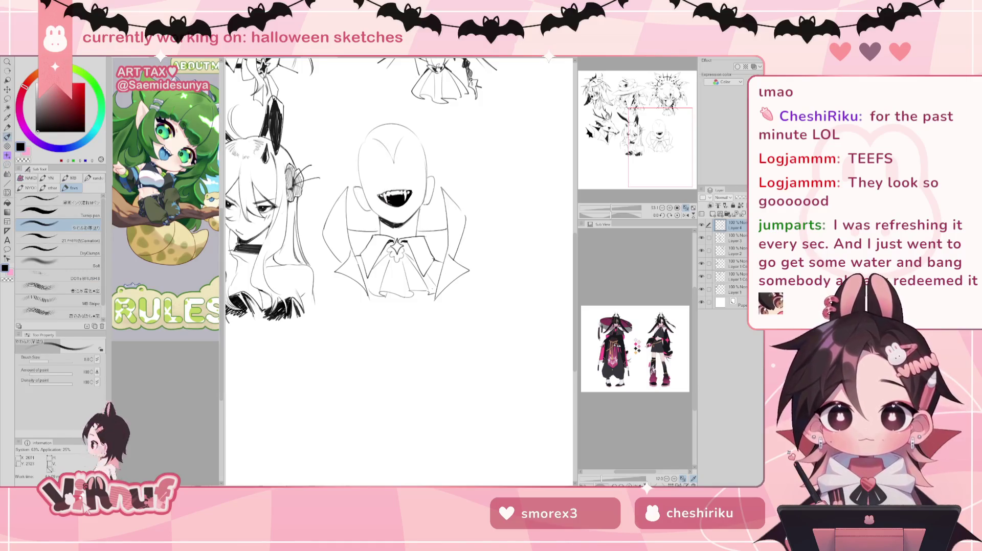
pyautogui.moveTo(381, 194); pyautogui.dragTo(391, 204)
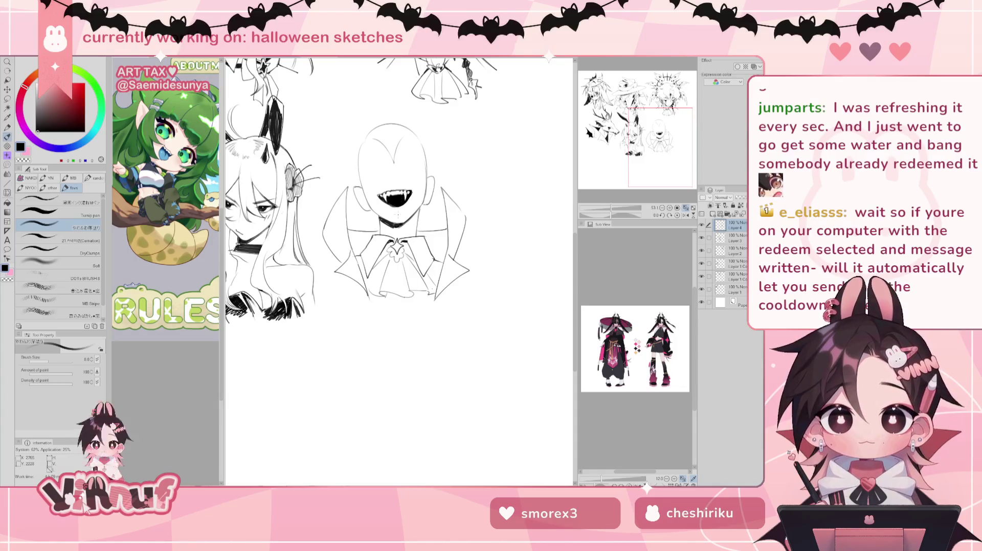
# Reshape the mouth outline with Liquify at brush size 136.8 and clear the selection
pyautogui.press('j')
pyautogui.moveTo(63, 361); pyautogui.dragTo(65, 361)
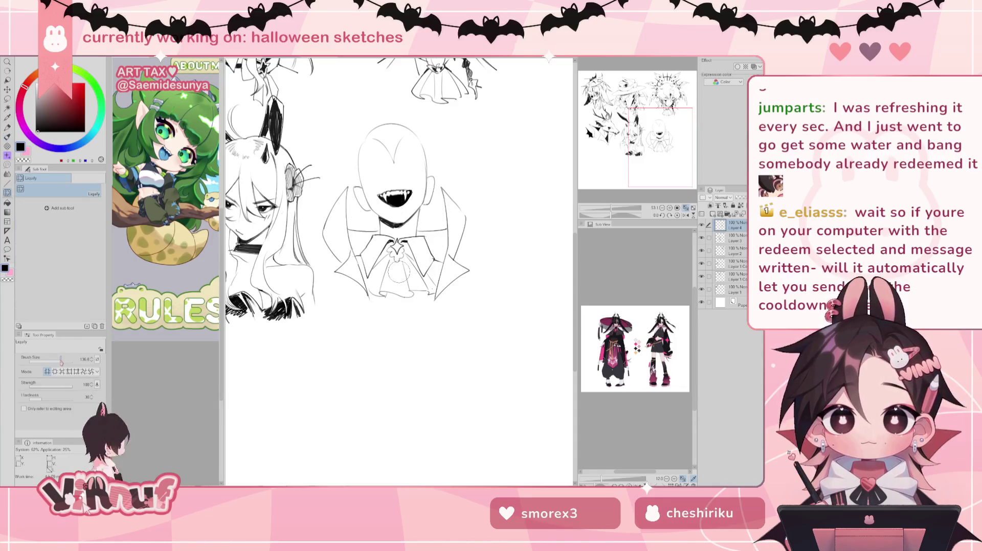
pyautogui.moveTo(398, 209); pyautogui.dragTo(403, 179)
pyautogui.press('m')
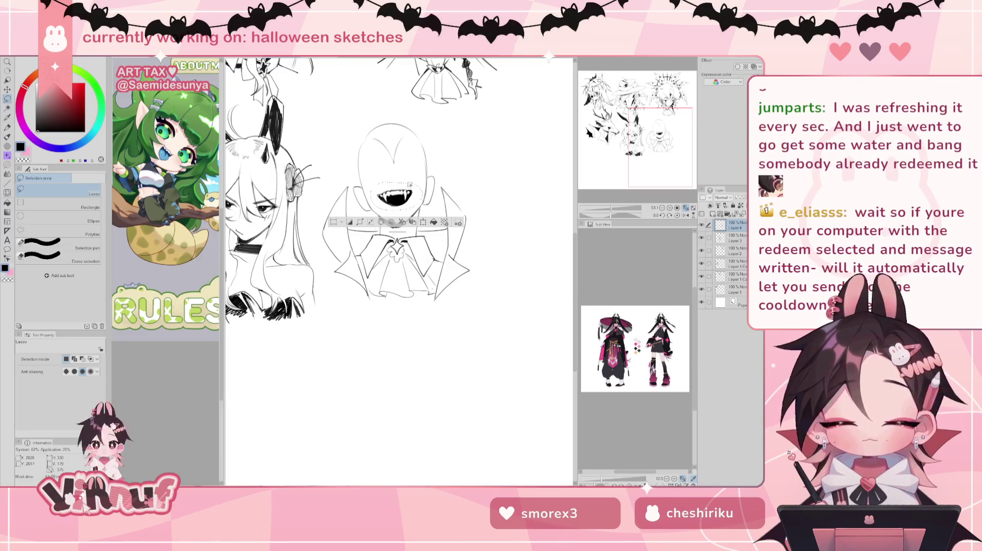
pyautogui.press('v')
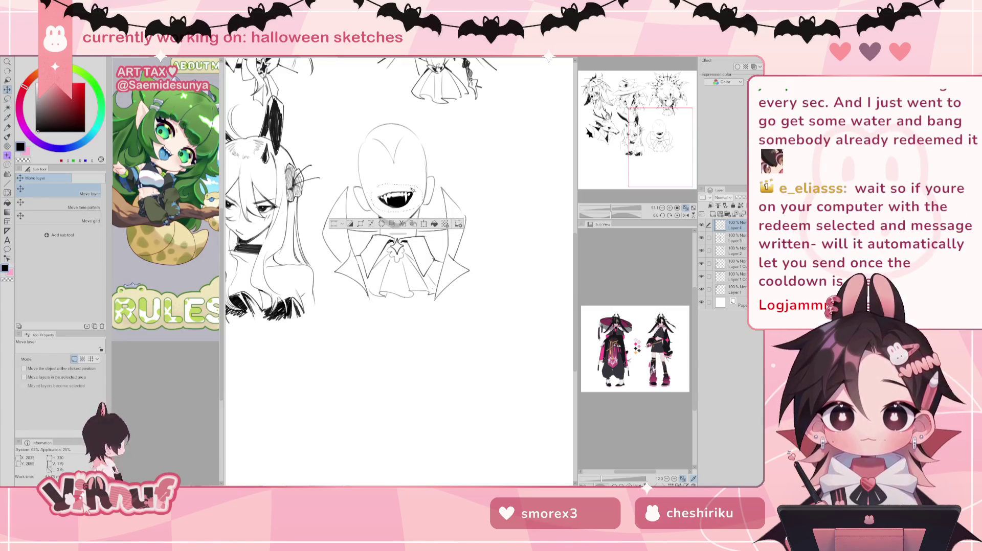
pyautogui.hotkey('ctrl', 'd')
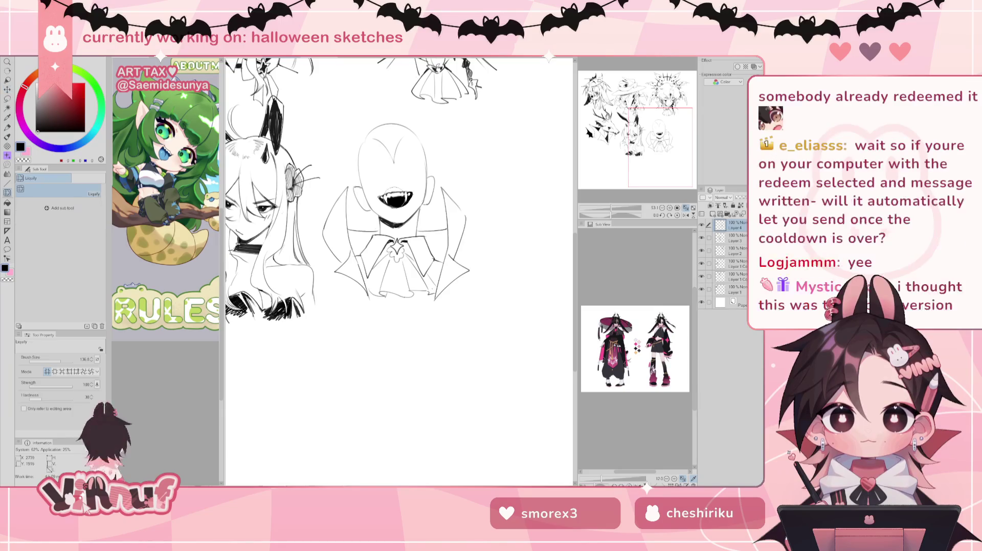
pyautogui.press('j')
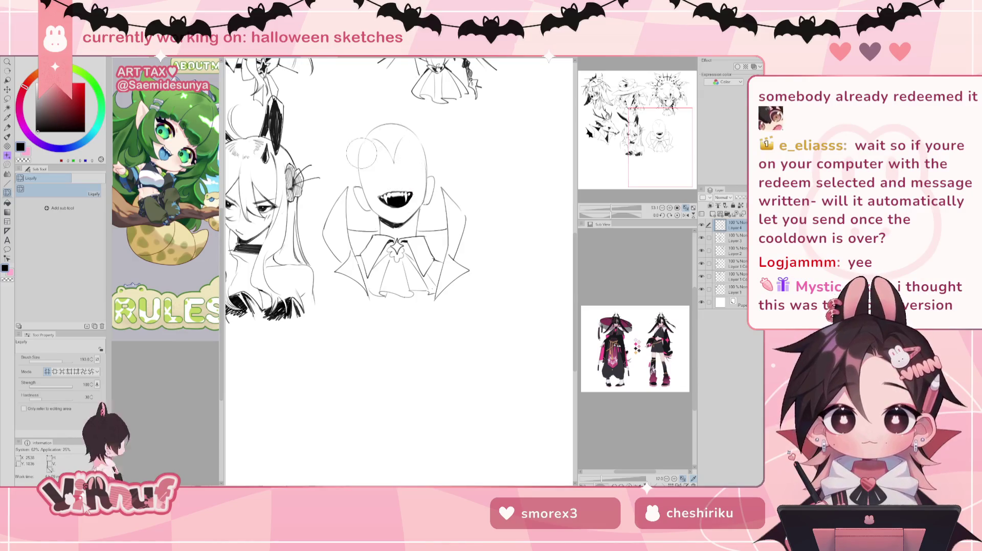
pyautogui.press('b')
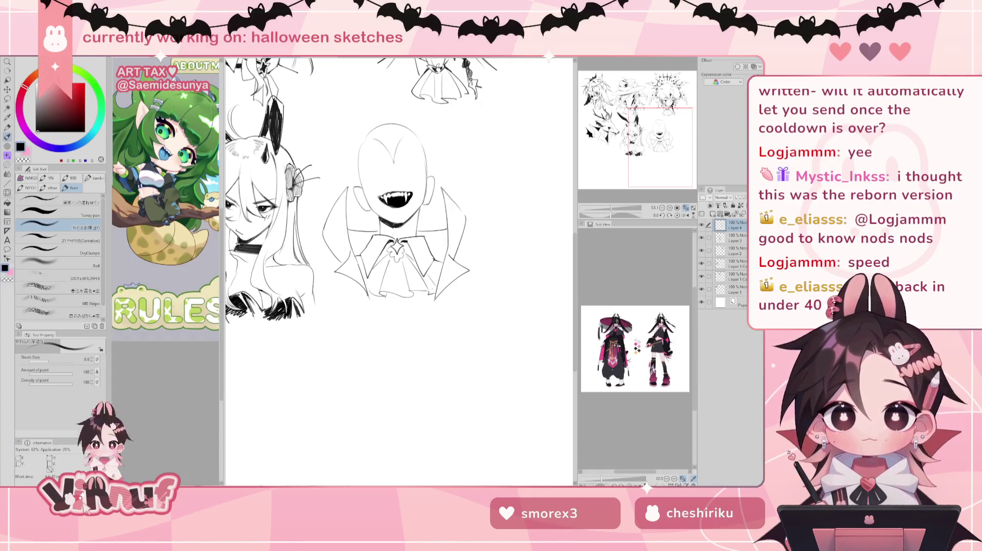
# Erase part of the black fill between the vampire's fangs
pyautogui.moveTo(399, 204)
pyautogui.mouseDown()
pyautogui.moveTo(410, 199)
pyautogui.moveTo(395, 193)
pyautogui.mouseUp()
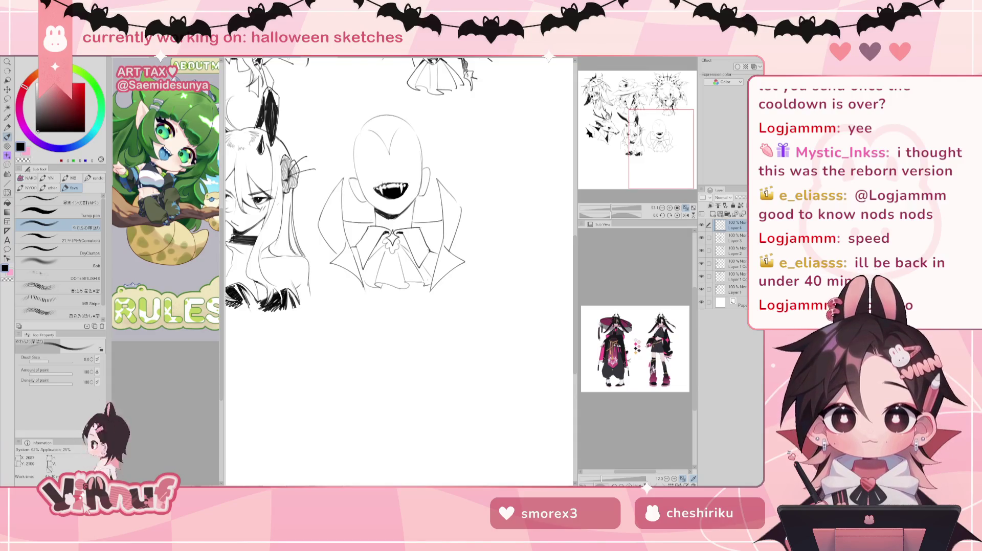
pyautogui.press('e')
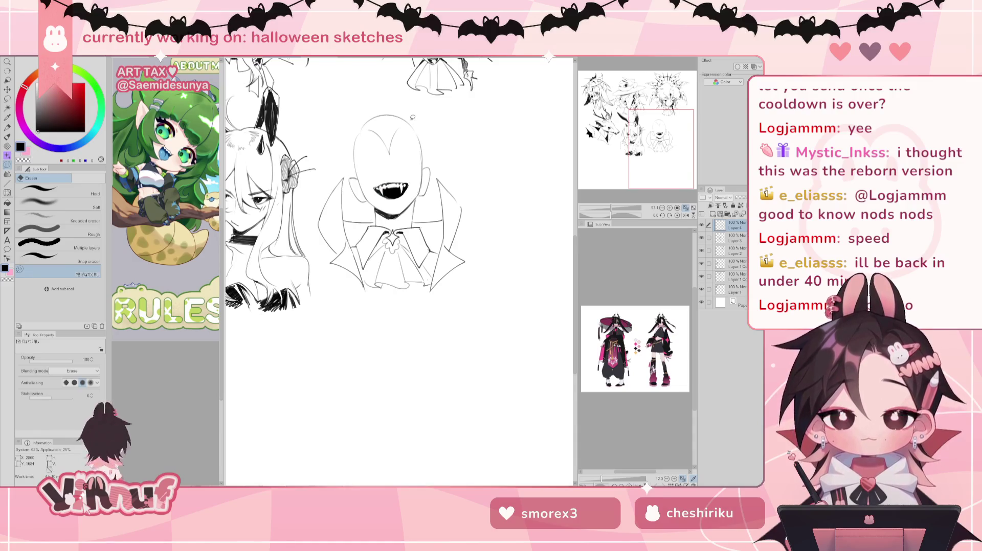
pyautogui.press('p')
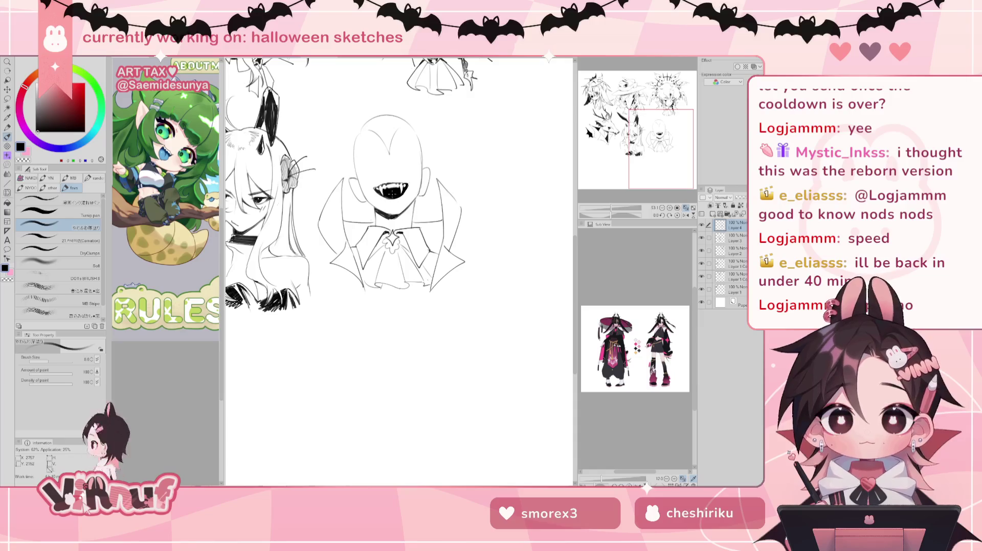
pyautogui.press('e')
pyautogui.moveTo(397, 194); pyautogui.dragTo(403, 190)
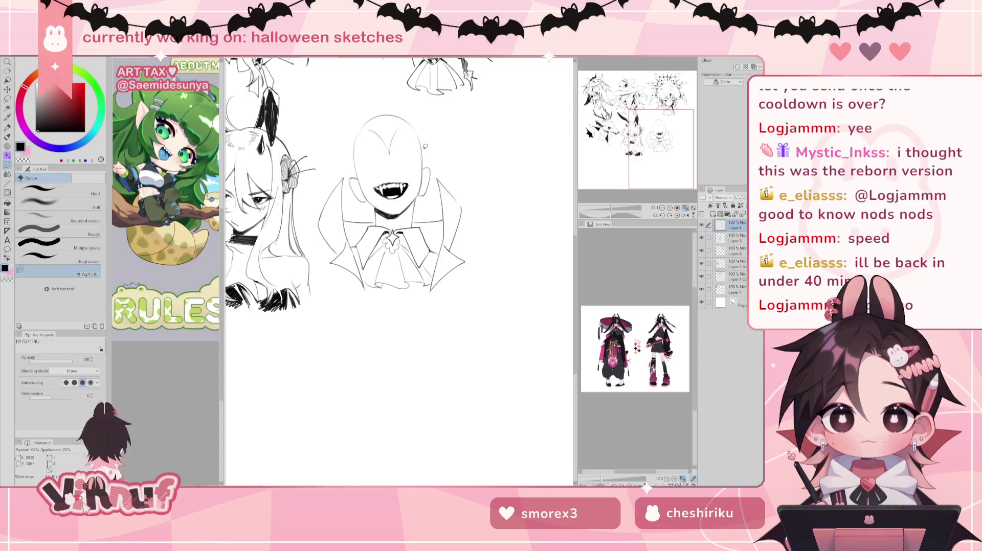
pyautogui.scroll(1, 404, 186)
# Zoom the canvas to about 86% and reset its rotation to upright
pyautogui.scroll(1, 404, 186)
pyautogui.scroll(1, 404, 186)
pyautogui.scroll(2, 404, 187)
pyautogui.scroll(-4, 394, 245)
pyautogui.moveTo(393, 245); pyautogui.dragTo(389, 249)
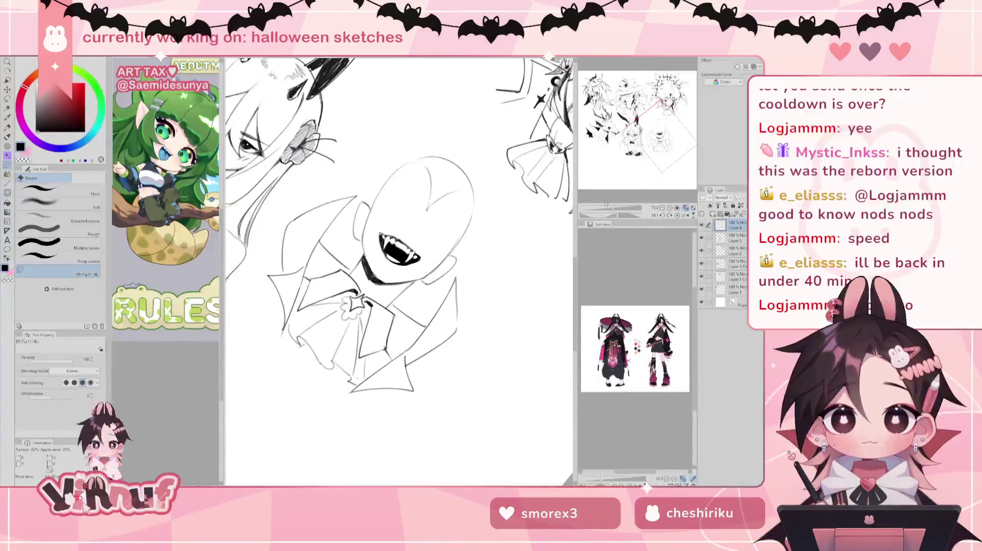
pyautogui.press('b')
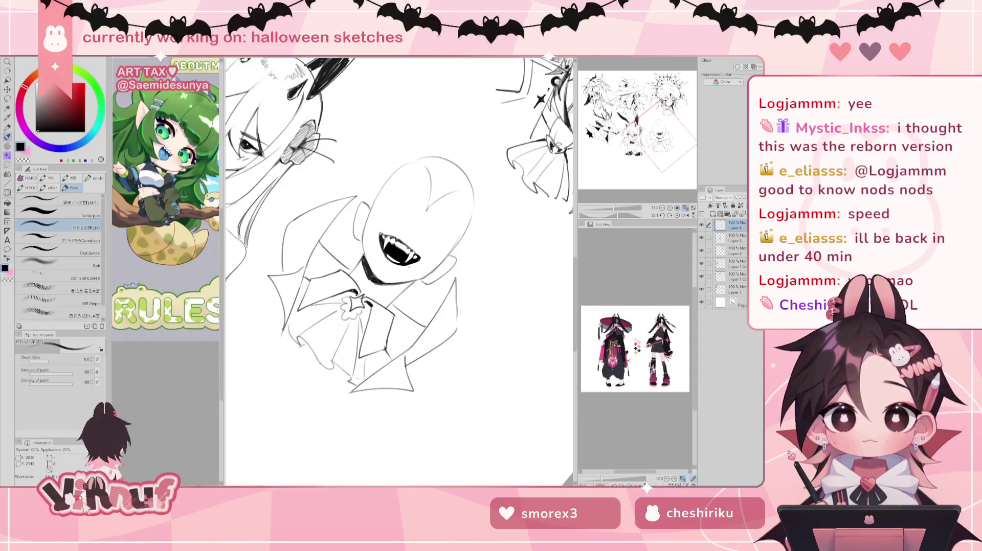
pyautogui.click(677, 215)
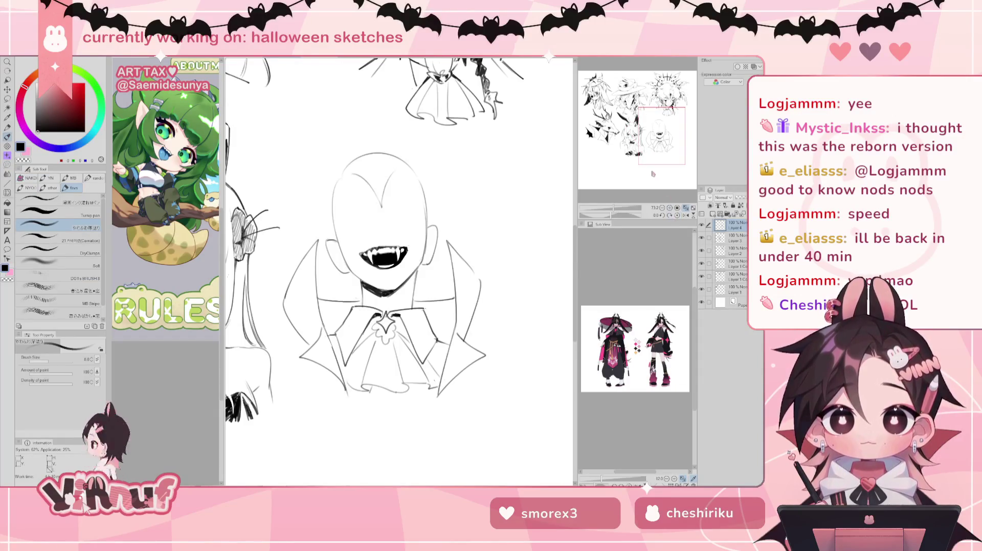
pyautogui.scroll(-2, 399, 271)
pyautogui.scroll(-2, 389, 266)
pyautogui.scroll(5, 388, 266)
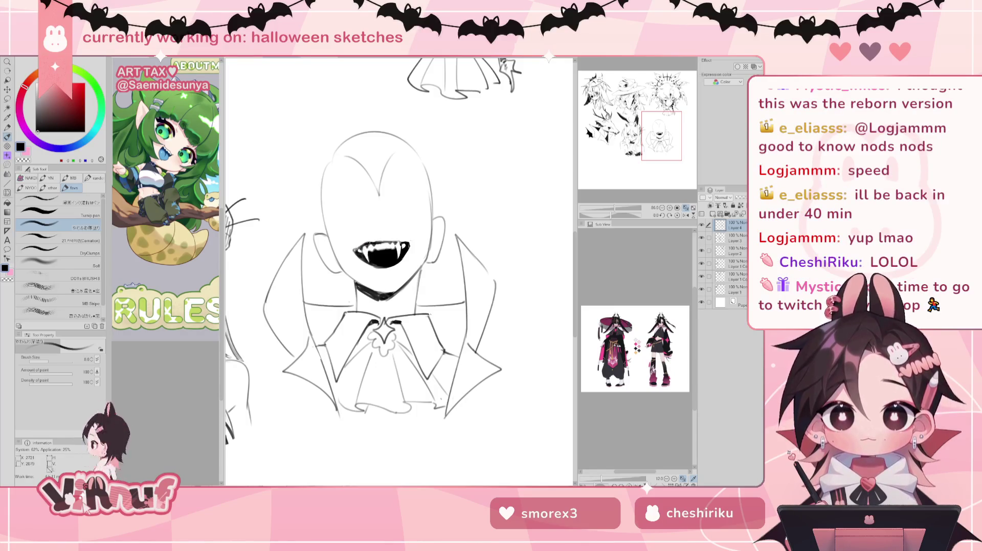
# Touch up the left neck line with a short pen stroke
pyautogui.press('e')
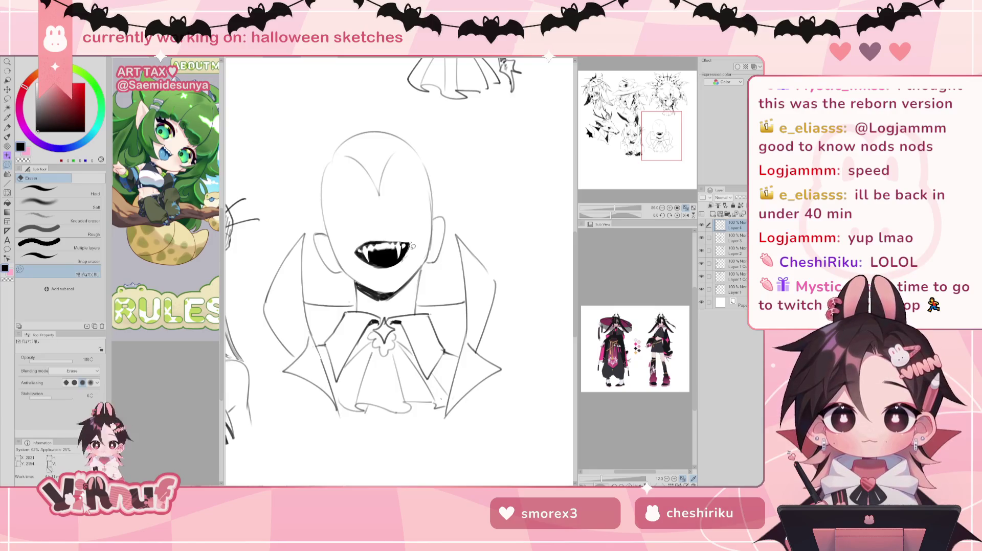
pyautogui.press('p')
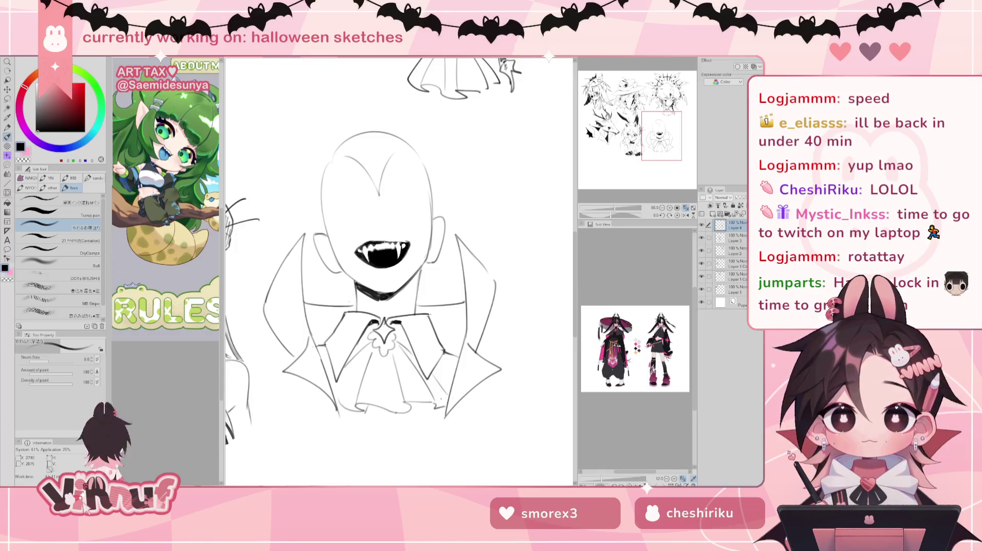
pyautogui.press('e')
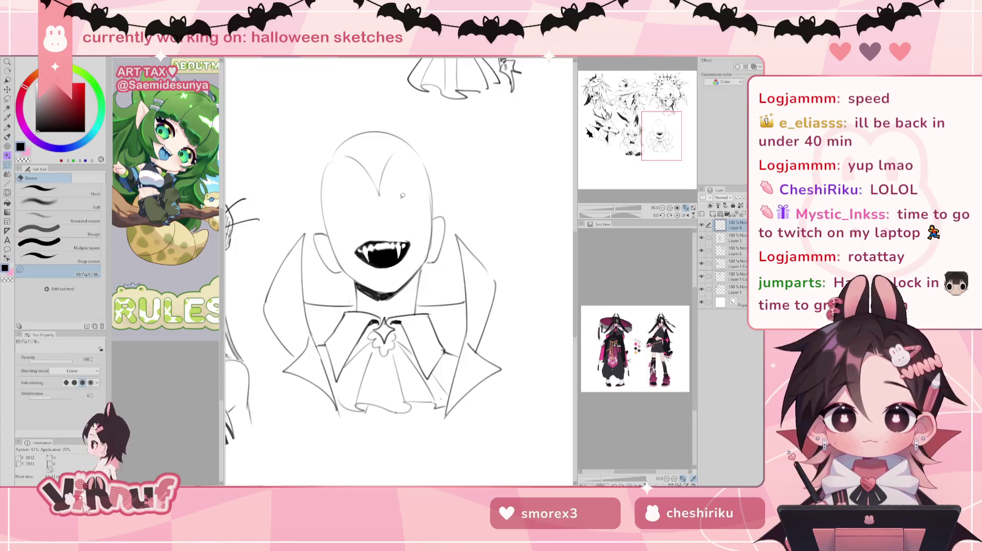
pyautogui.press('p')
pyautogui.press('e')
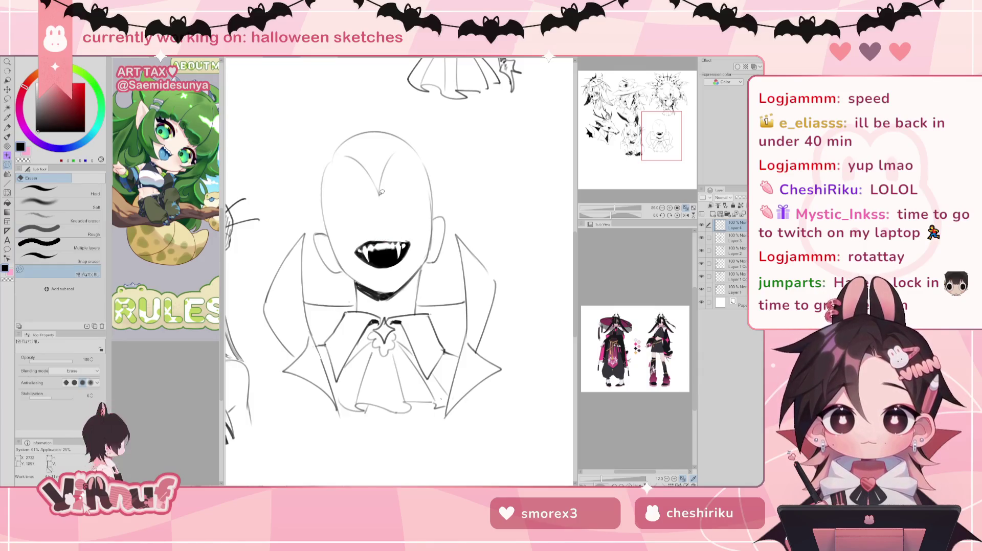
pyautogui.press('p')
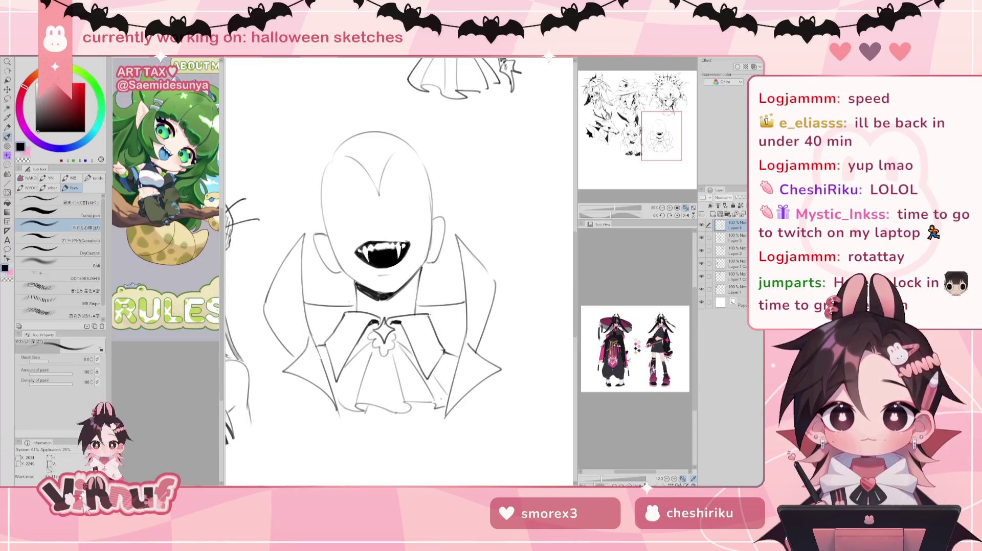
pyautogui.moveTo(356, 285); pyautogui.dragTo(357, 307)
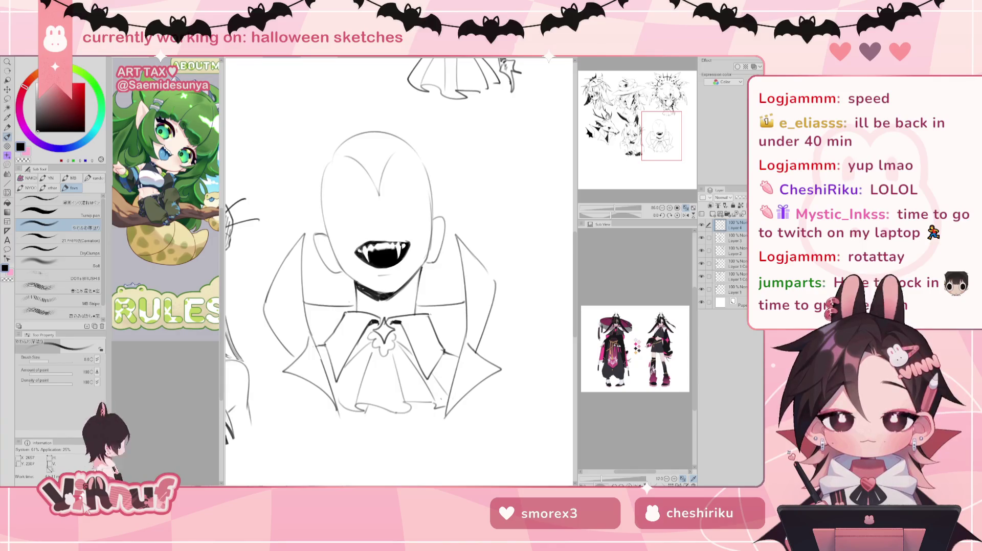
pyautogui.press('e')
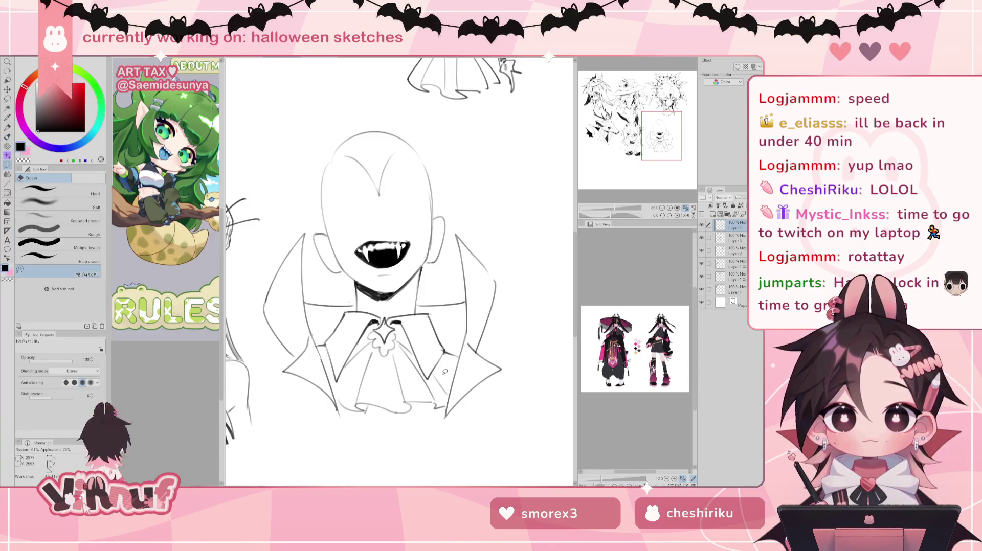
pyautogui.press('p')
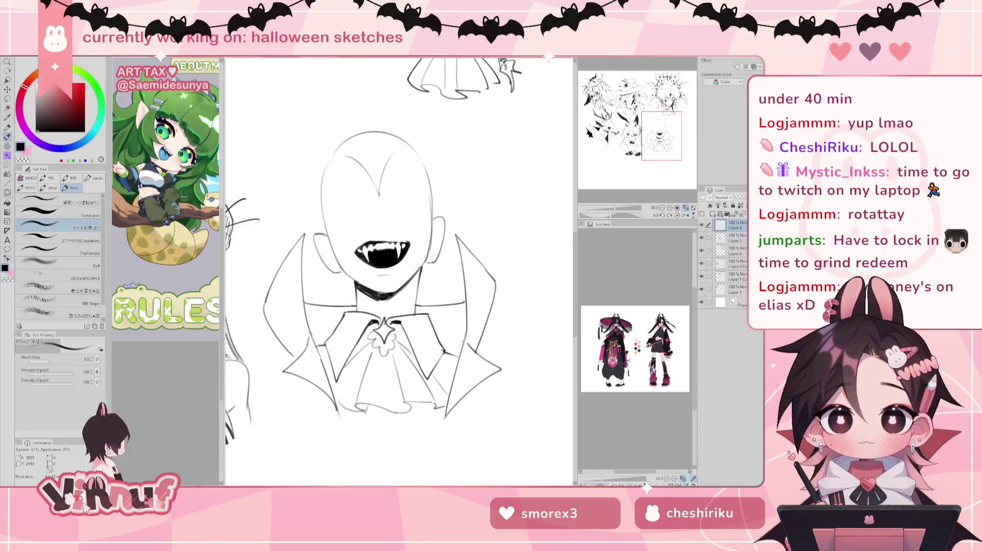
# Fill both inner collar sides black, then undo the fill that leaked
pyautogui.press('g')
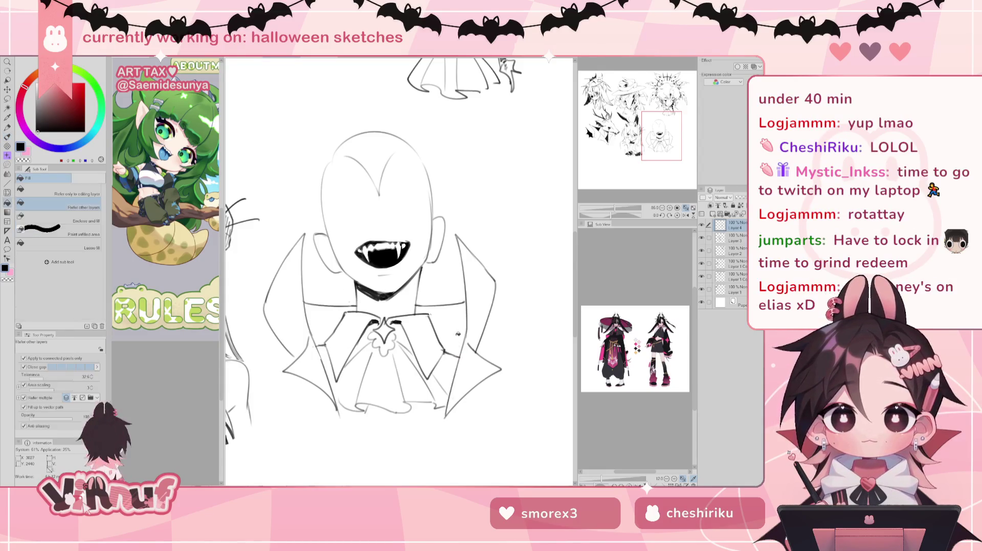
pyautogui.click(460, 318)
pyautogui.click(324, 316)
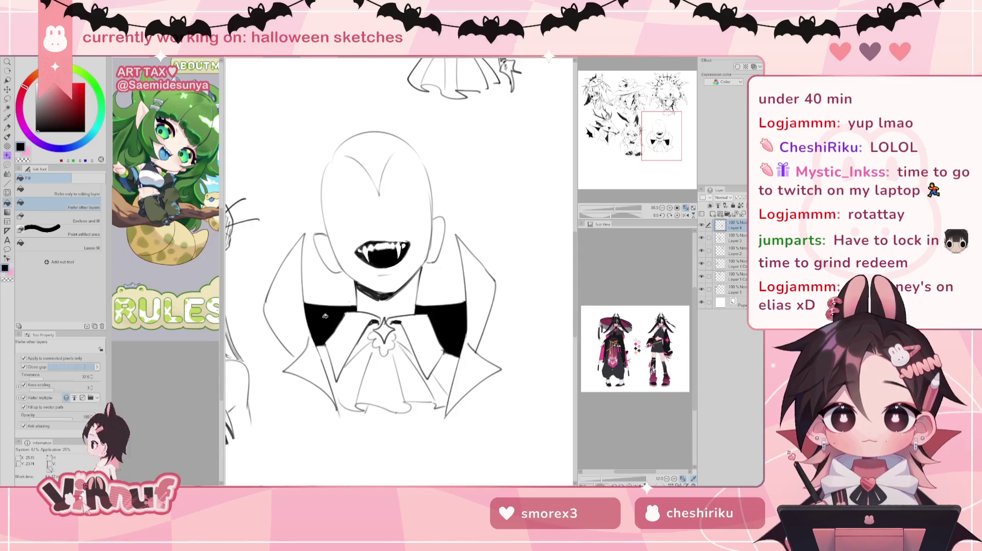
pyautogui.press('h')
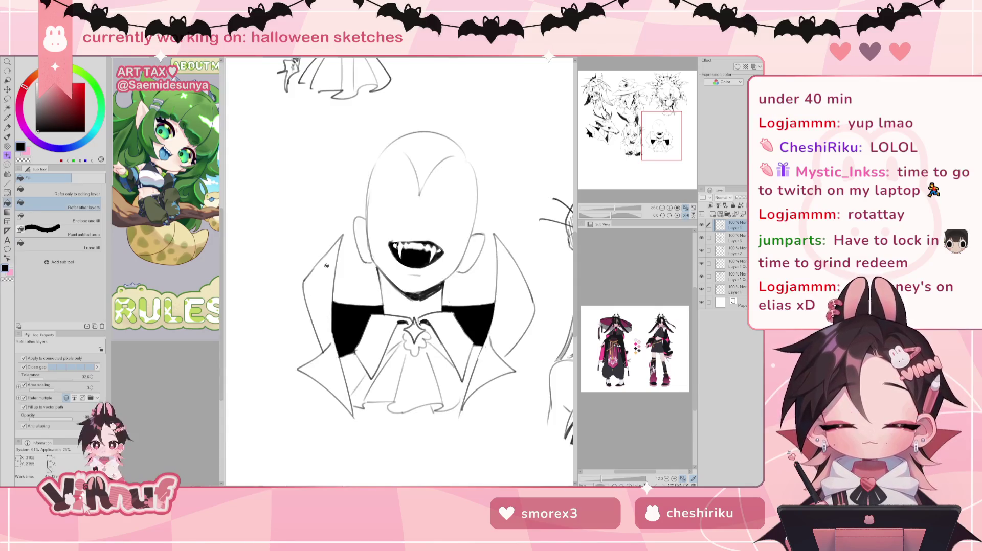
pyautogui.hotkey('ctrl', 'z')
# Draw a pen line closing the gap in the right collar edge
pyautogui.press('p')
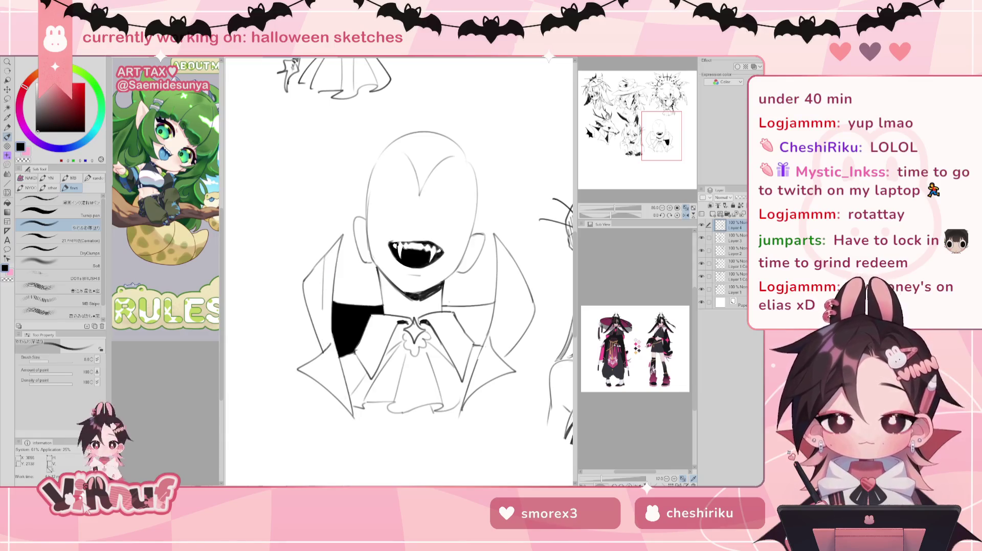
pyautogui.moveTo(507, 250)
pyautogui.mouseDown()
pyautogui.moveTo(509, 308)
pyautogui.moveTo(494, 341)
pyautogui.mouseUp()
pyautogui.hotkey('ctrl', 'z')
pyautogui.hotkey('ctrl', 'z')
pyautogui.moveTo(505, 306); pyautogui.dragTo(493, 346)
pyautogui.hotkey('ctrl', 'z')
pyautogui.moveTo(508, 303); pyautogui.dragTo(493, 346)
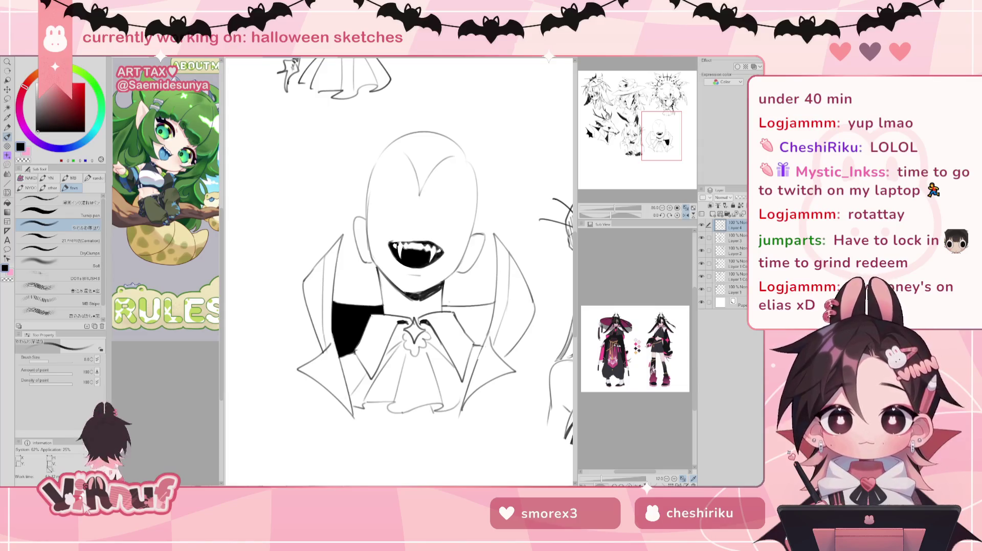
# Refill the right inner collar solid black
pyautogui.moveTo(460, 256); pyautogui.dragTo(396, 253)
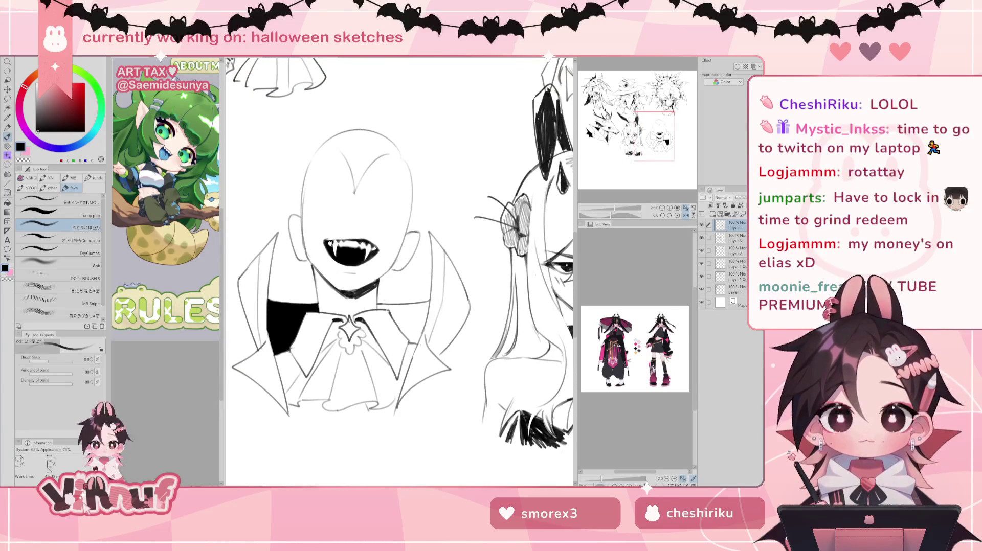
pyautogui.moveTo(435, 310); pyautogui.dragTo(462, 299)
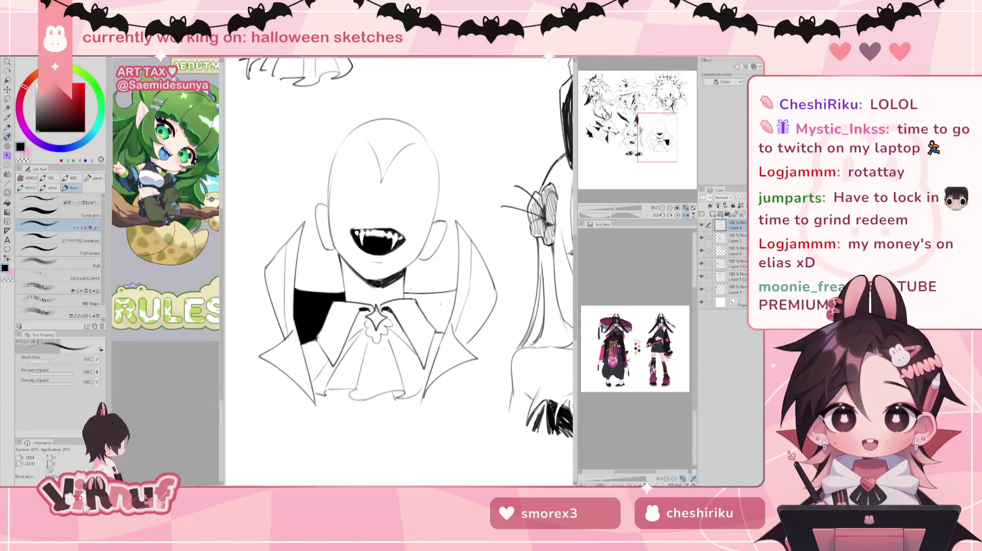
pyautogui.press('g')
pyautogui.click(435, 304)
pyautogui.press('m')
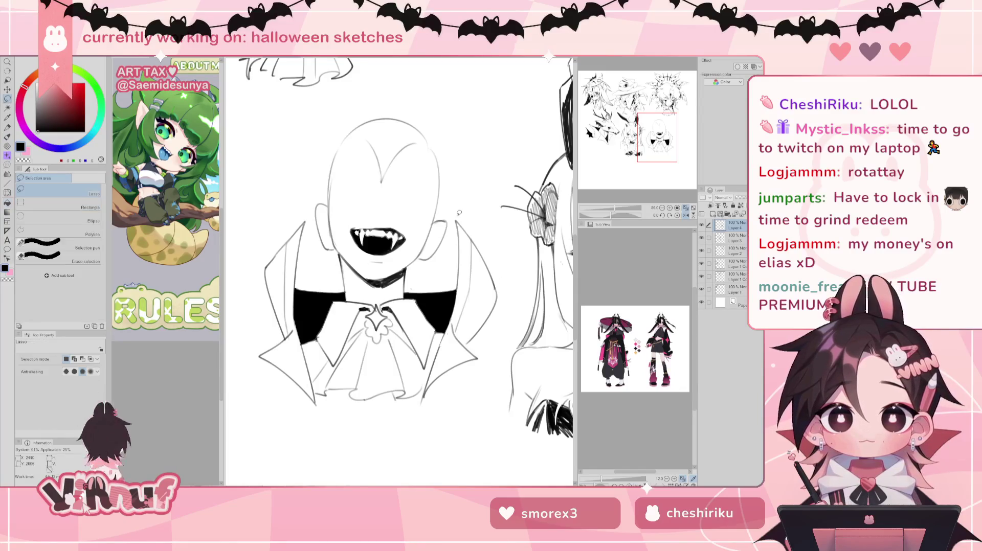
# Select the area beside the right collar and enlarge the Liquify brush to about 1005
pyautogui.moveTo(458, 208)
pyautogui.mouseDown()
pyautogui.moveTo(443, 331)
pyautogui.moveTo(464, 217)
pyautogui.mouseUp()
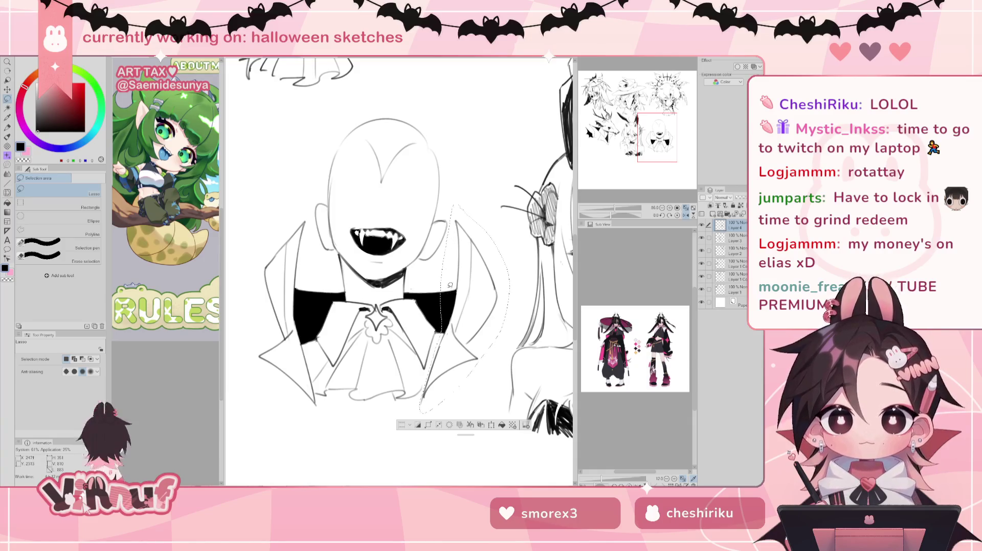
pyautogui.press('j')
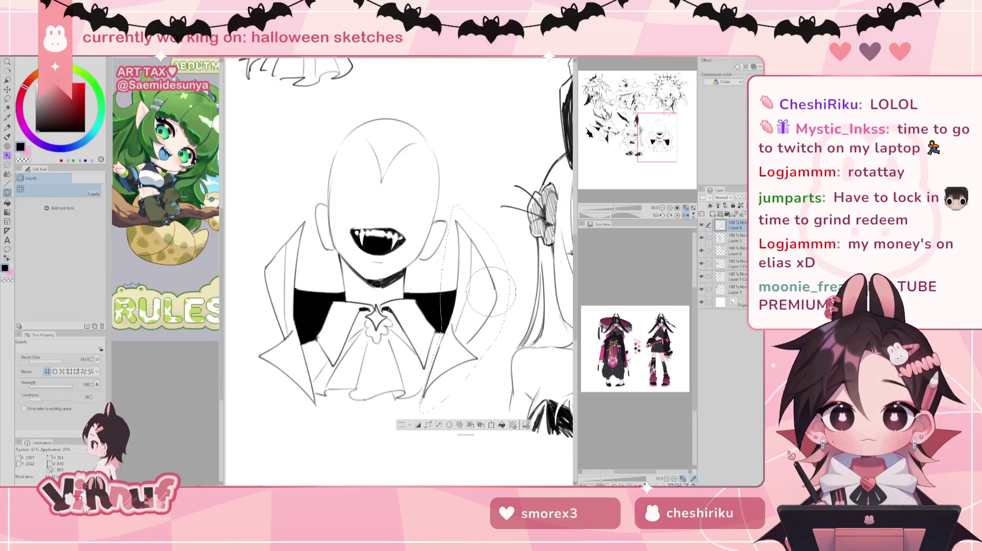
pyautogui.moveTo(493, 287); pyautogui.dragTo(563, 306)
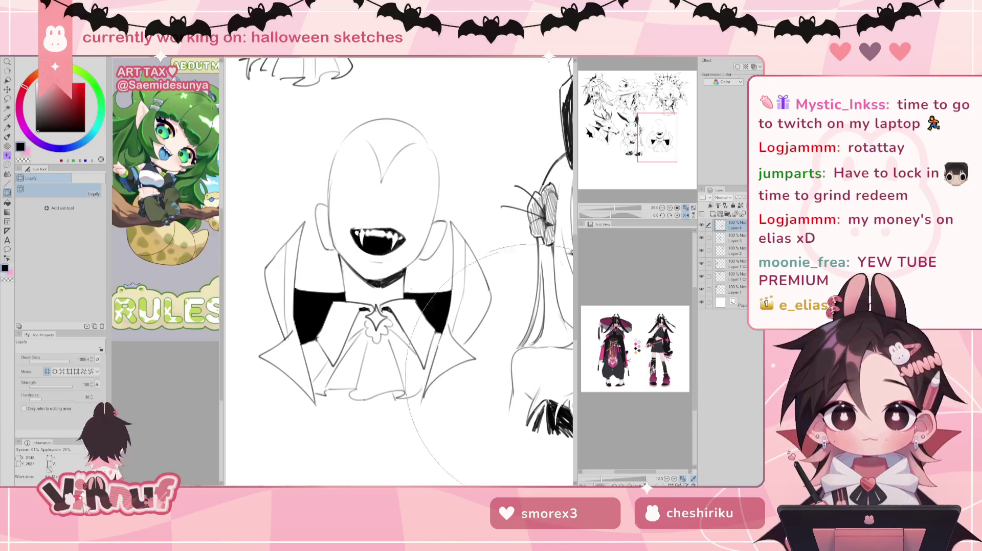
# Mirror the view and touch up the line along the neck and collar
pyautogui.press('h')
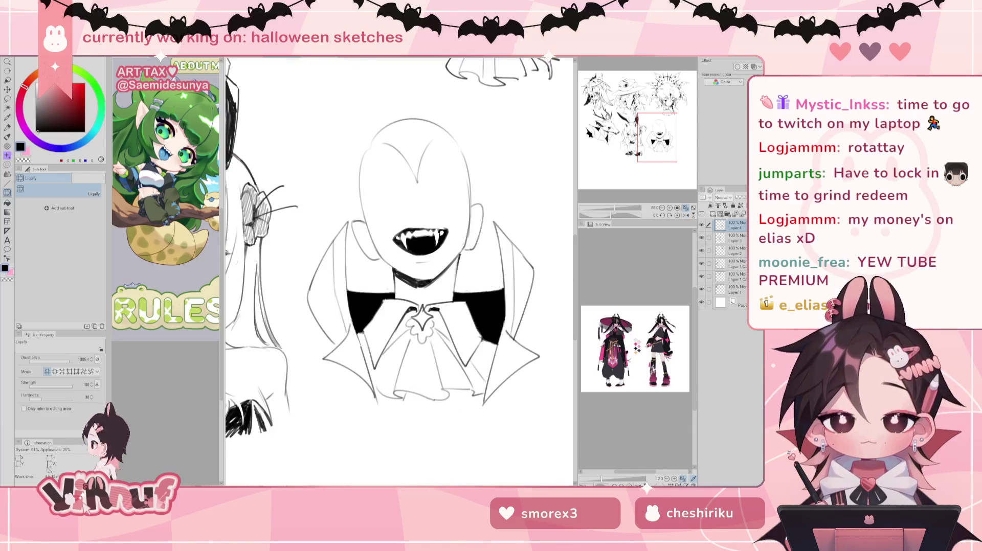
pyautogui.moveTo(556, 407); pyautogui.dragTo(523, 365)
pyautogui.press('p')
pyautogui.moveTo(646, 126); pyautogui.dragTo(646, 119)
pyautogui.moveTo(374, 279)
pyautogui.mouseDown()
pyautogui.moveTo(404, 286)
pyautogui.moveTo(390, 290)
pyautogui.mouseUp()
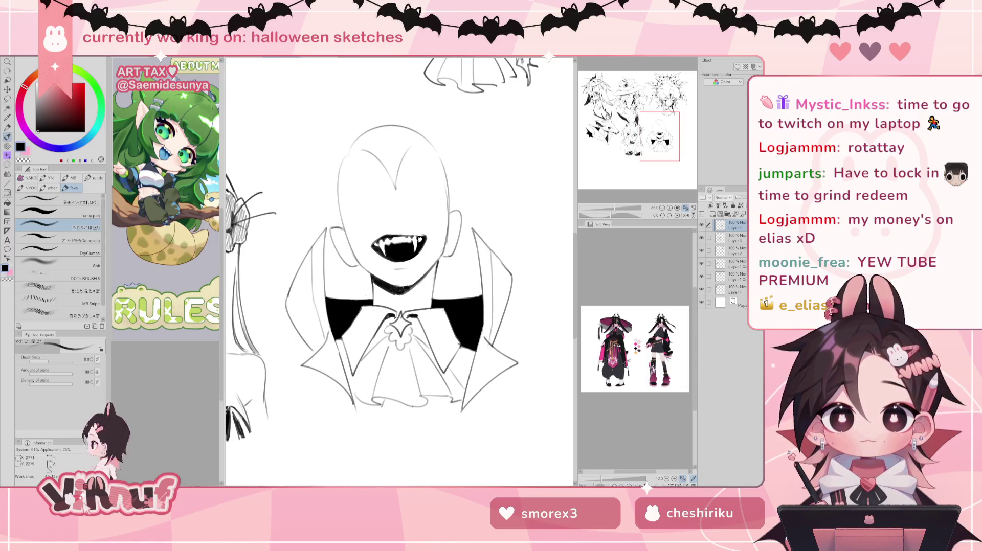
# Add a stroke along the right black collar edge and erase a stray mark below it
pyautogui.press('e')
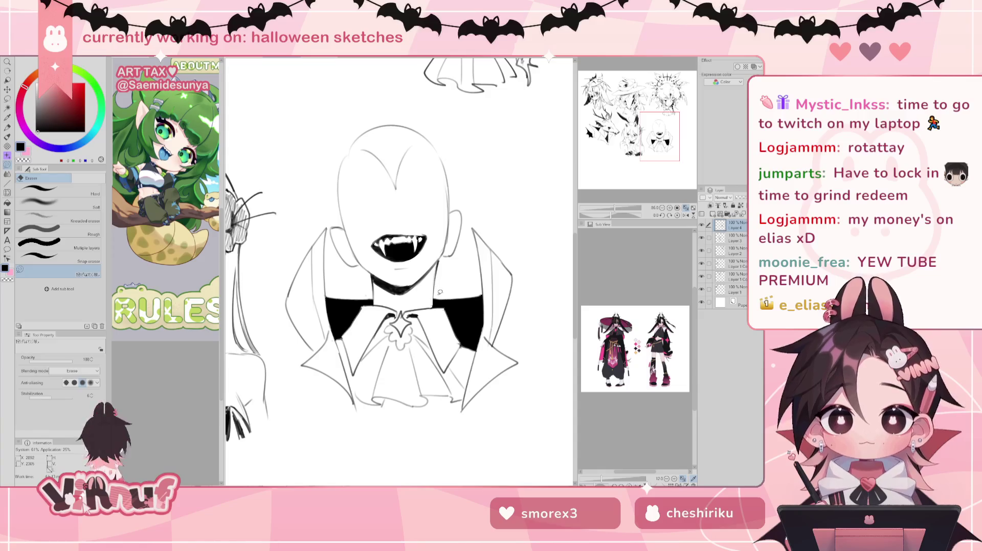
pyautogui.press('b')
pyautogui.moveTo(433, 293); pyautogui.dragTo(432, 310)
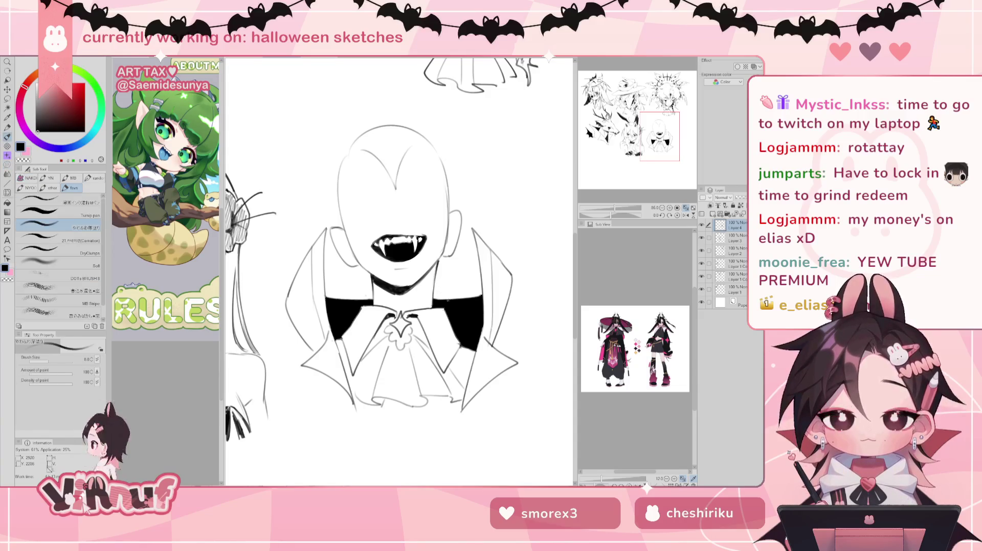
pyautogui.press('e')
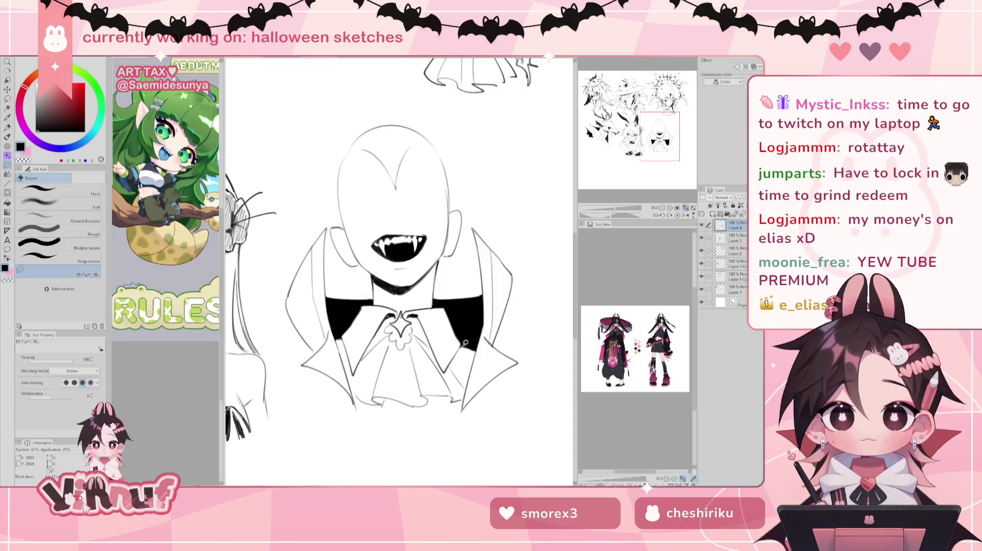
pyautogui.press('b')
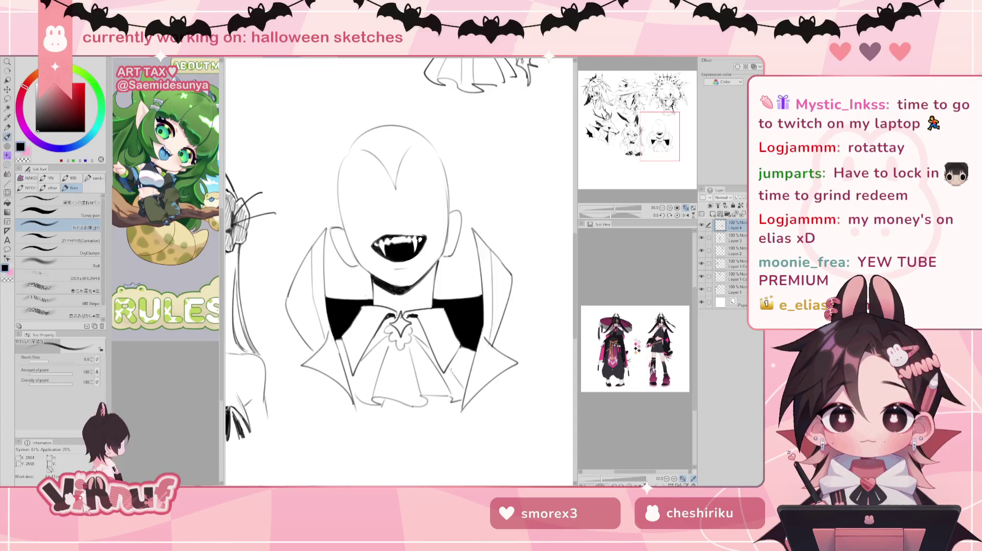
pyautogui.press('e')
pyautogui.moveTo(450, 368); pyautogui.dragTo(465, 383)
pyautogui.press('b')
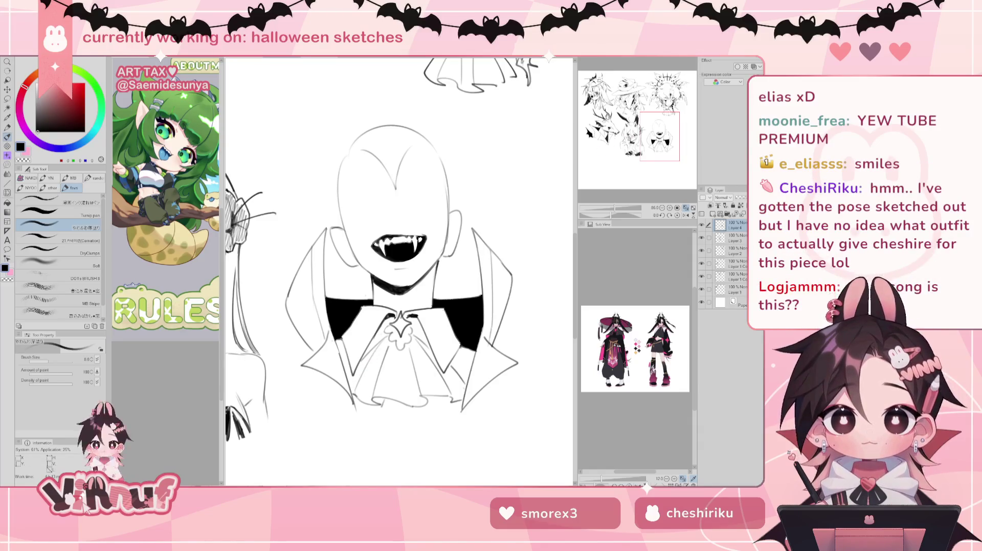
# Erase and redraw the left and right sides of the head outline
pyautogui.moveTo(660, 134); pyautogui.dragTo(663, 129)
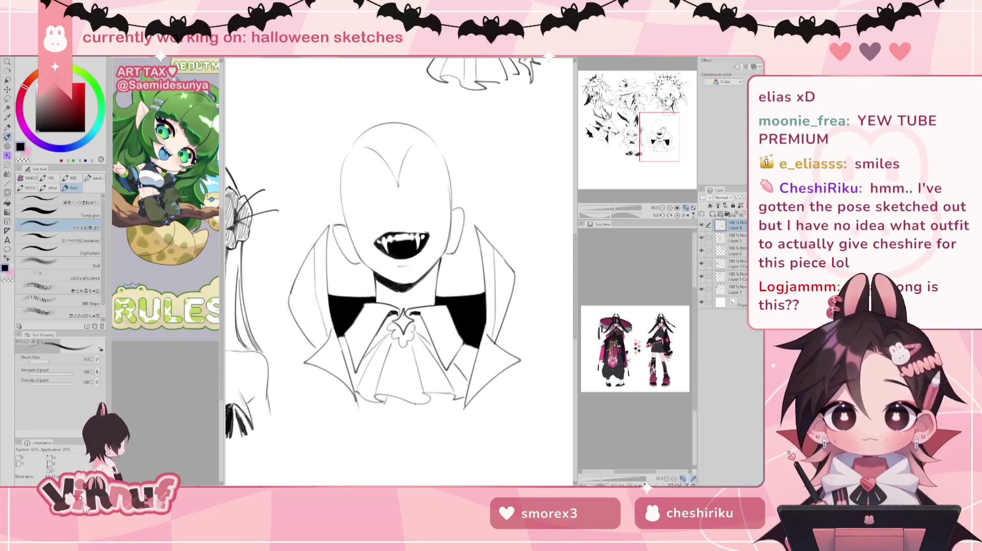
pyautogui.press('e')
pyautogui.moveTo(333, 220)
pyautogui.mouseDown()
pyautogui.moveTo(361, 247)
pyautogui.moveTo(340, 247)
pyautogui.moveTo(350, 258)
pyautogui.mouseUp()
pyautogui.press('b')
pyautogui.hotkey('ctrl', 'z')
pyautogui.hotkey('ctrl', 'z')
pyautogui.press('e')
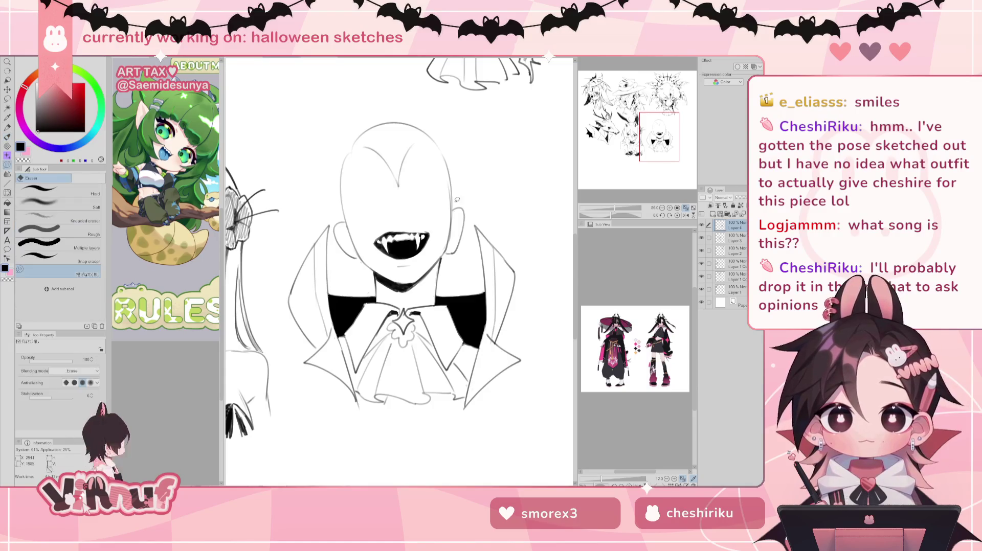
pyautogui.moveTo(453, 259); pyautogui.dragTo(457, 196)
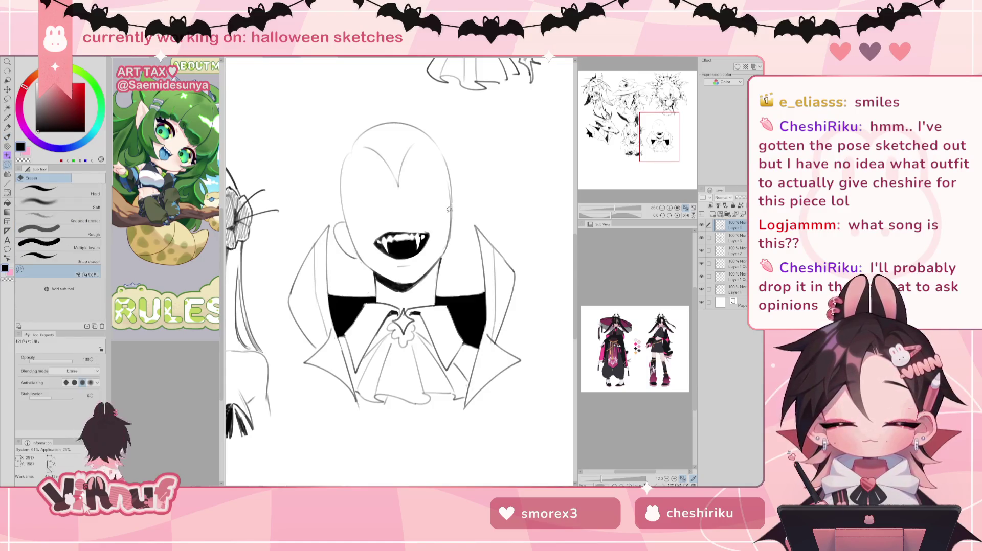
pyautogui.press('b')
pyautogui.moveTo(452, 212); pyautogui.dragTo(450, 253)
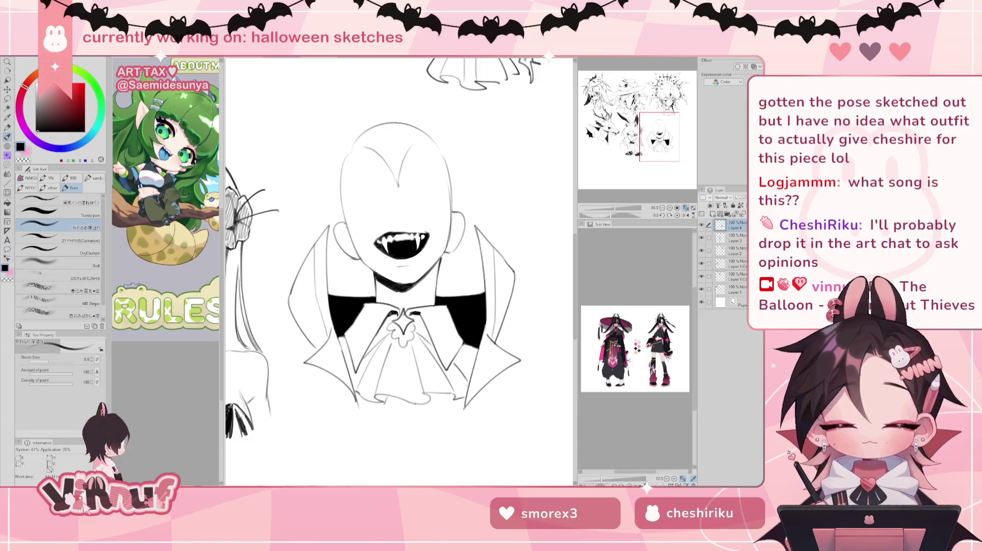
# Draw an eyebrow above the left eye, checking it in the mirrored view
pyautogui.moveTo(426, 187); pyautogui.dragTo(412, 185)
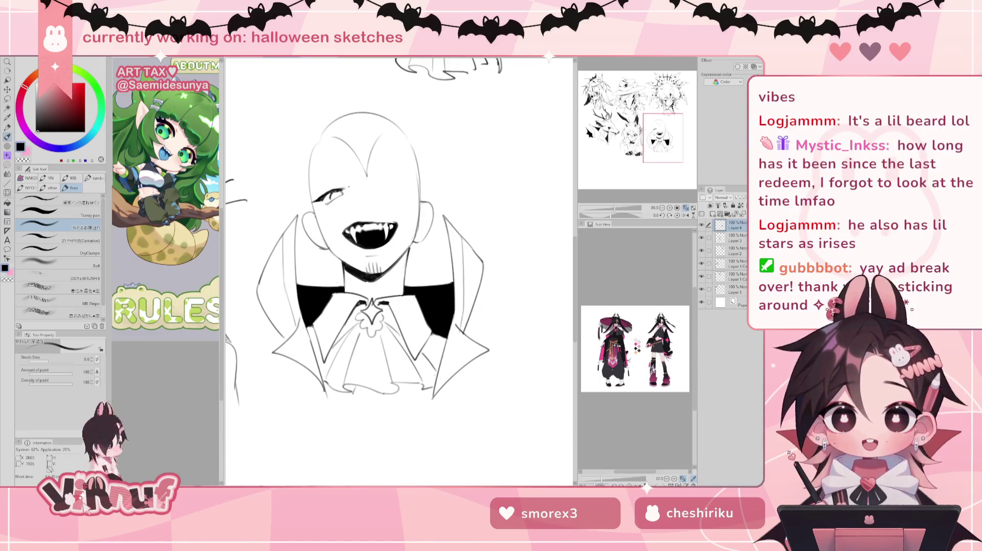
pyautogui.press('e')
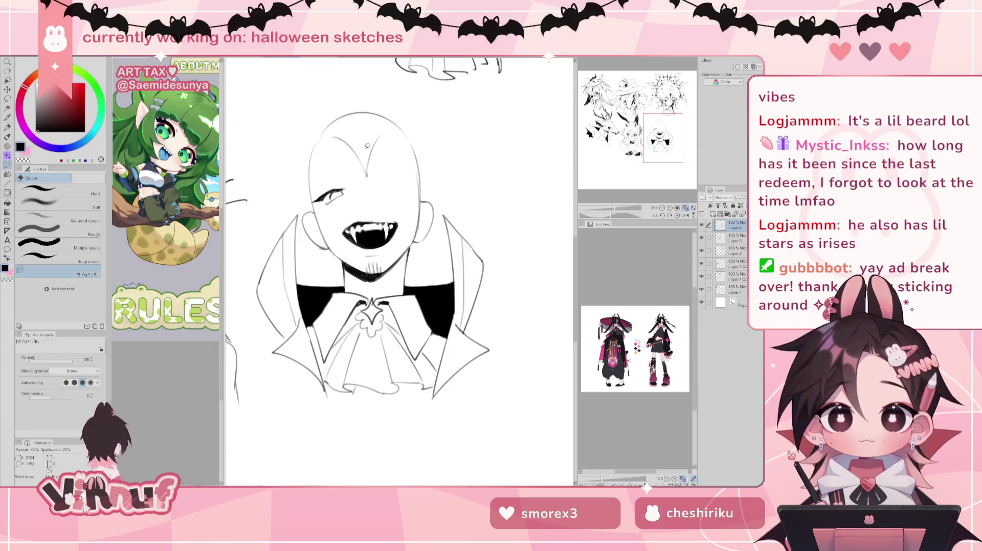
pyautogui.press('p')
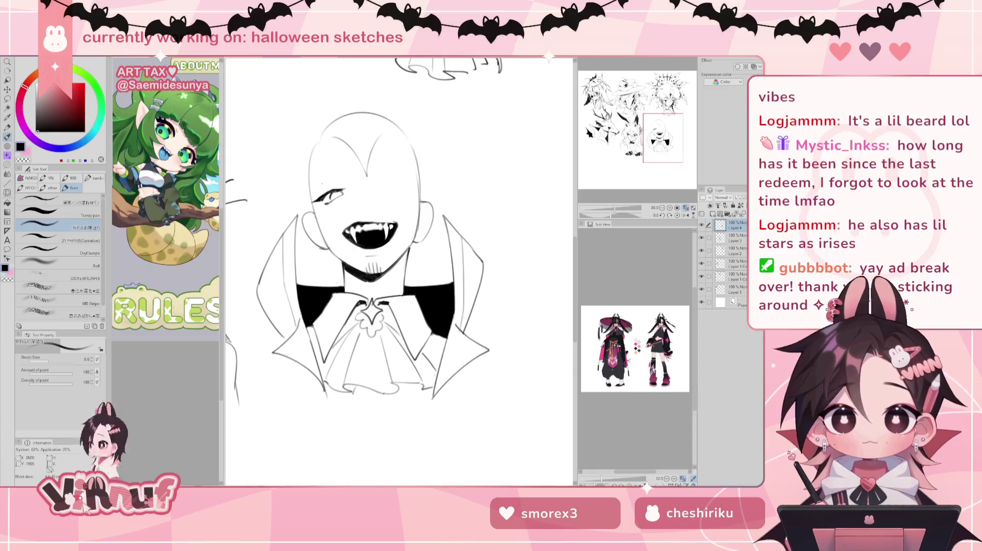
pyautogui.moveTo(321, 179); pyautogui.dragTo(354, 177)
pyautogui.hotkey('ctrl', 'z')
pyautogui.hotkey('ctrl', 'z')
pyautogui.hotkey('ctrl', 'z')
pyautogui.hotkey('ctrl', 'z')
pyautogui.hotkey('ctrl', 'z')
pyautogui.hotkey('ctrl', 'z')
pyautogui.hotkey('ctrl', 'z')
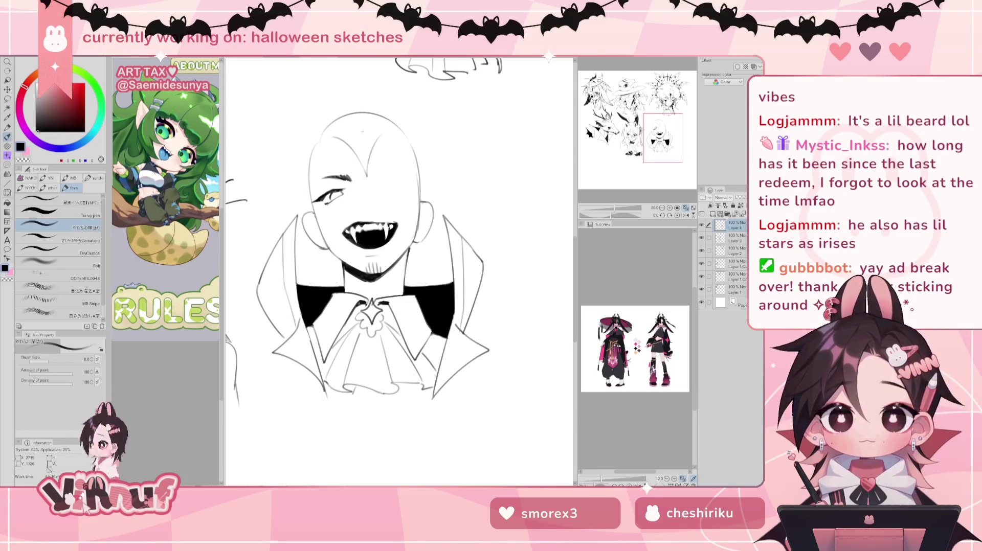
pyautogui.press('h')
pyautogui.moveTo(445, 178); pyautogui.dragTo(462, 174)
pyautogui.press('h')
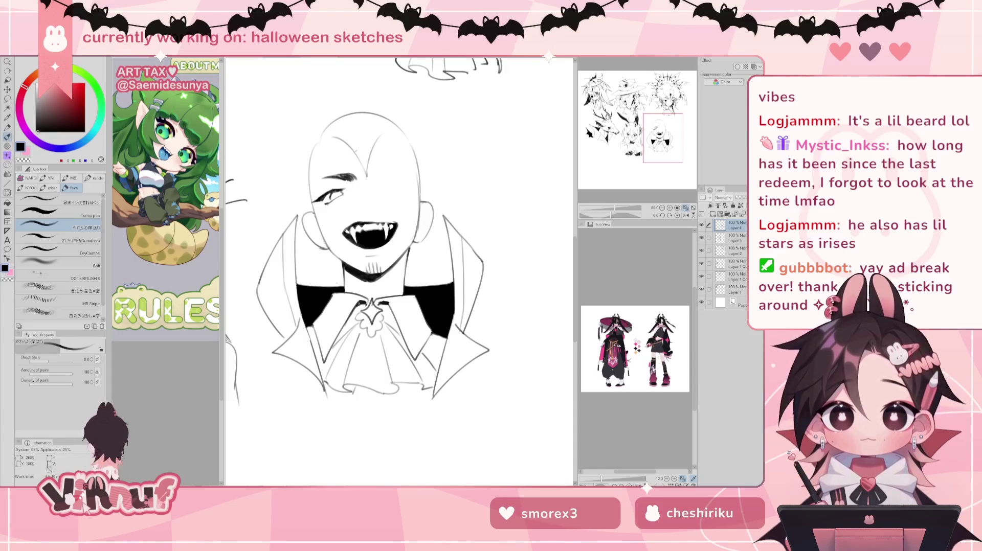
# Lasso the left eye and start transforming it with Ctrl+T
pyautogui.press('m')
pyautogui.moveTo(326, 207); pyautogui.dragTo(352, 174)
pyautogui.hotkey('ctrl', 't')
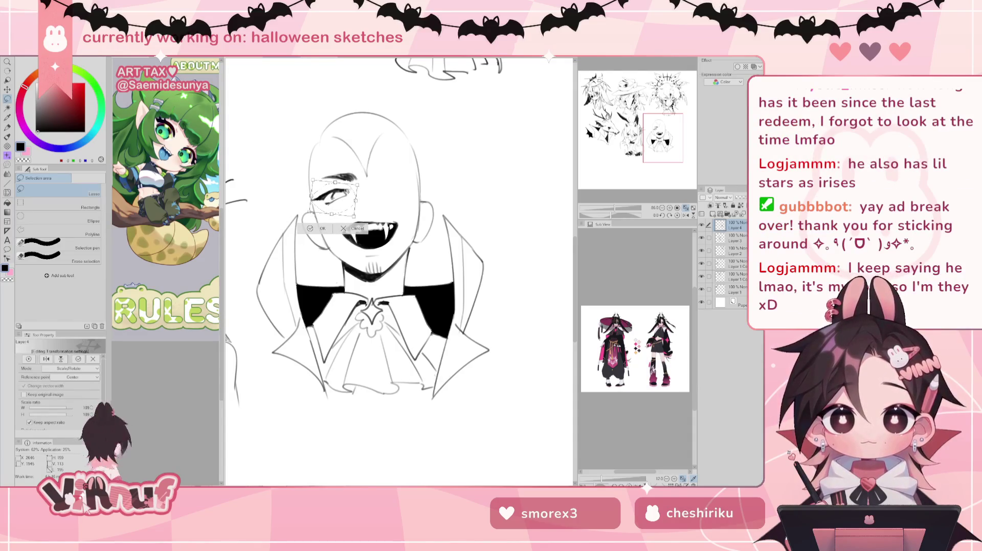
# Confirm the eye transform, then liquify the mouth into a smaller, rounder shape
pyautogui.click(327, 229)
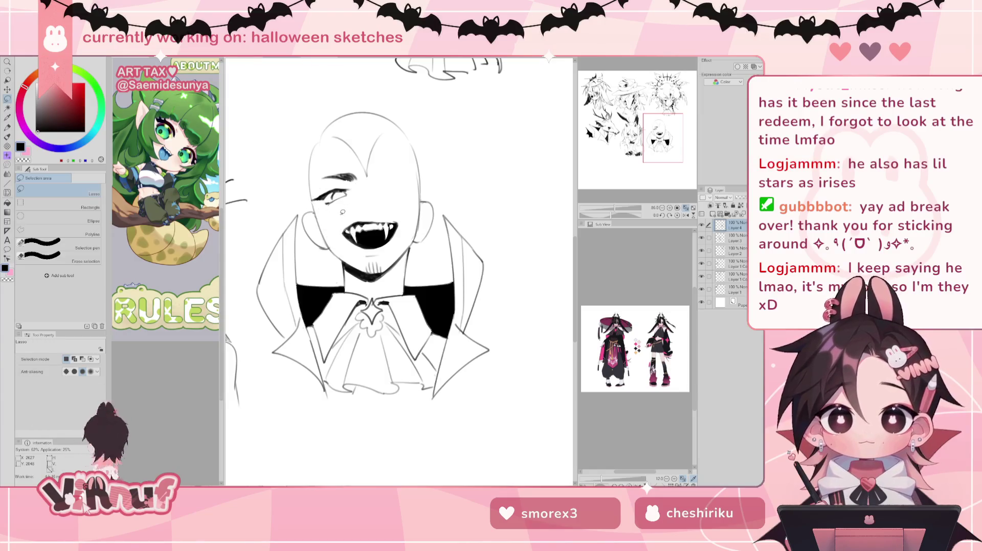
pyautogui.press('e')
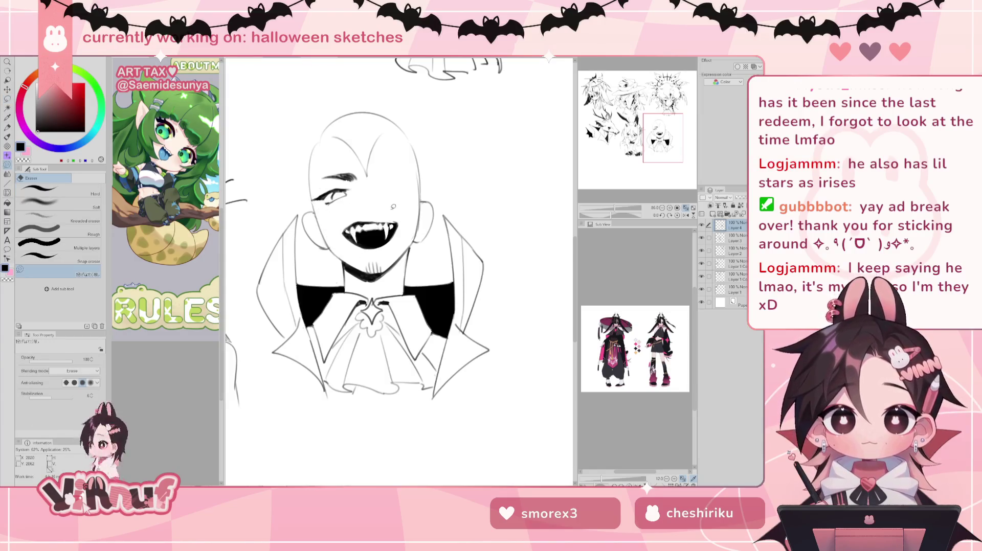
pyautogui.press('j')
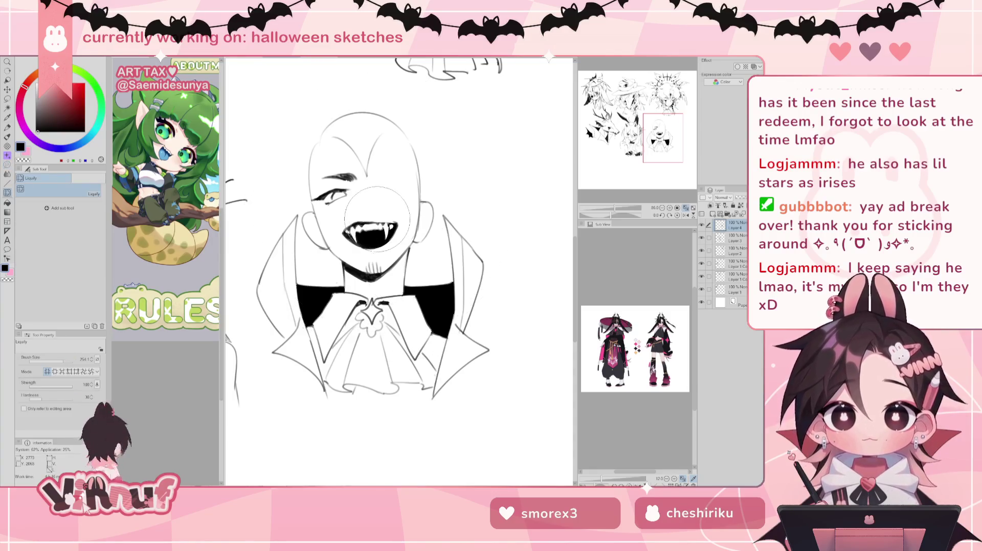
pyautogui.moveTo(376, 246)
pyautogui.mouseDown()
pyautogui.moveTo(379, 219)
pyautogui.moveTo(389, 228)
pyautogui.mouseUp()
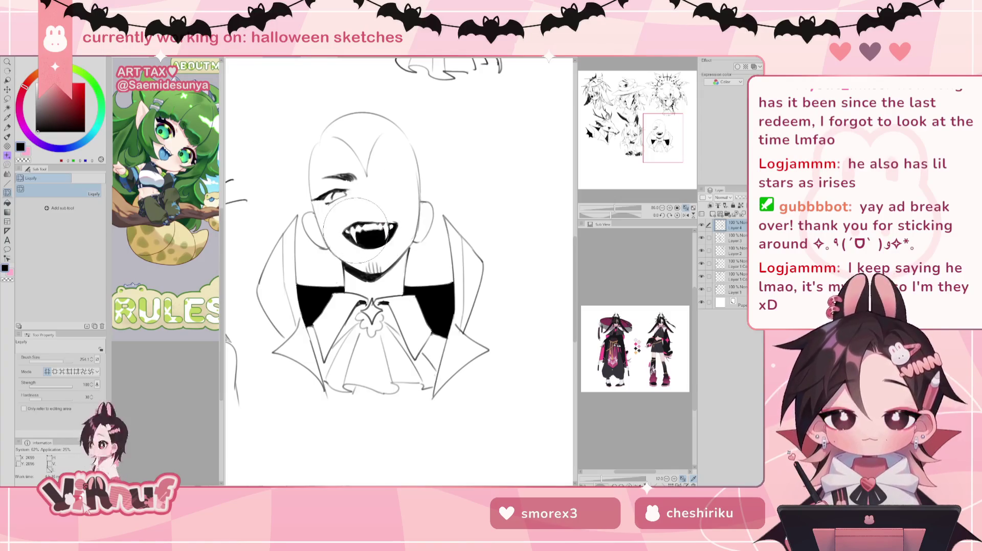
pyautogui.press('[')
pyautogui.press('[')
pyautogui.press('[')
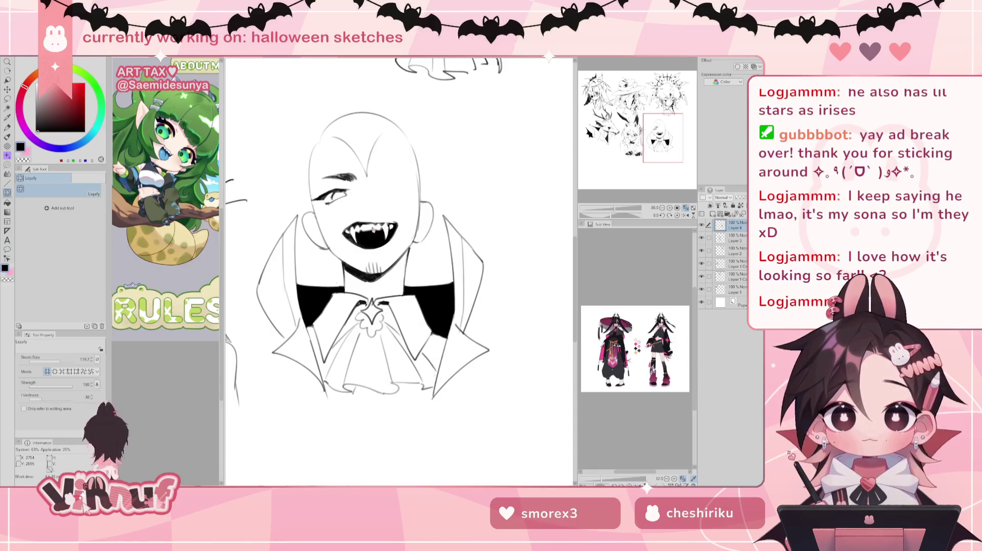
pyautogui.moveTo(376, 219); pyautogui.dragTo(388, 241)
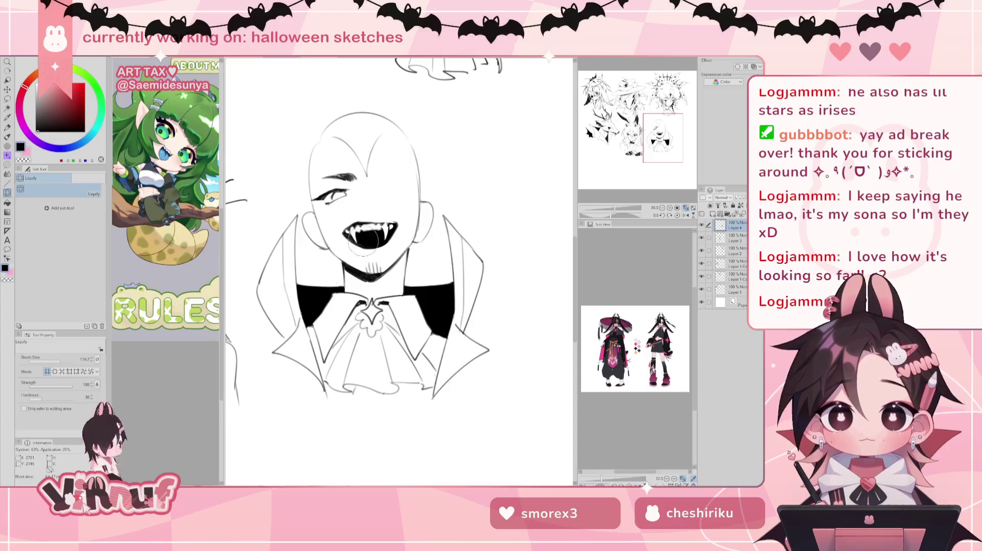
# Undo the faint nose stroke
pyautogui.press('e')
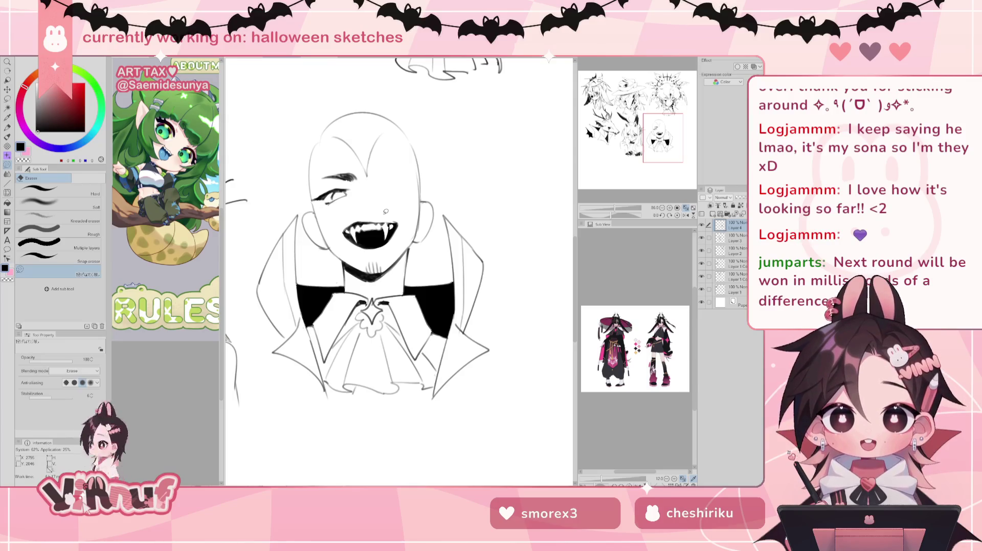
pyautogui.press('b')
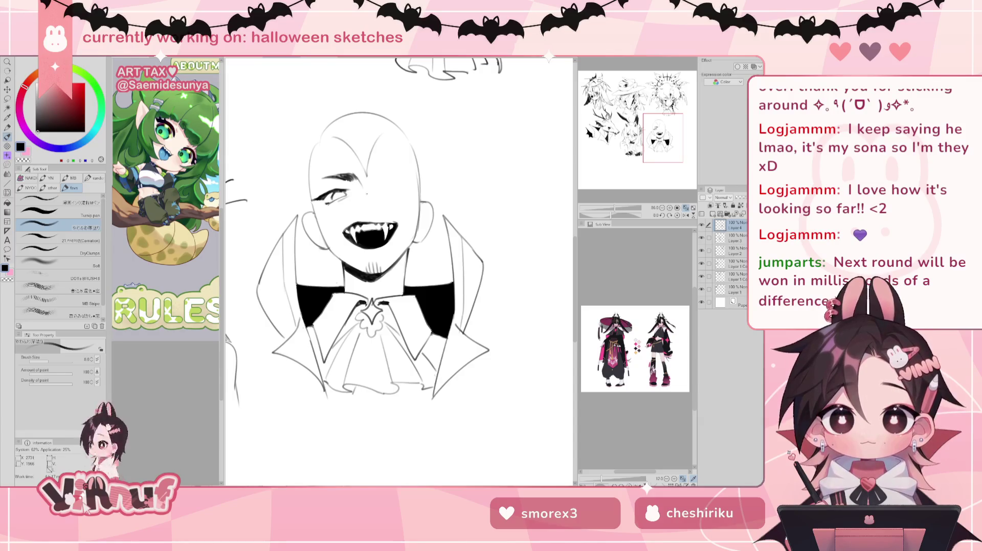
pyautogui.hotkey('ctrl', 'z')
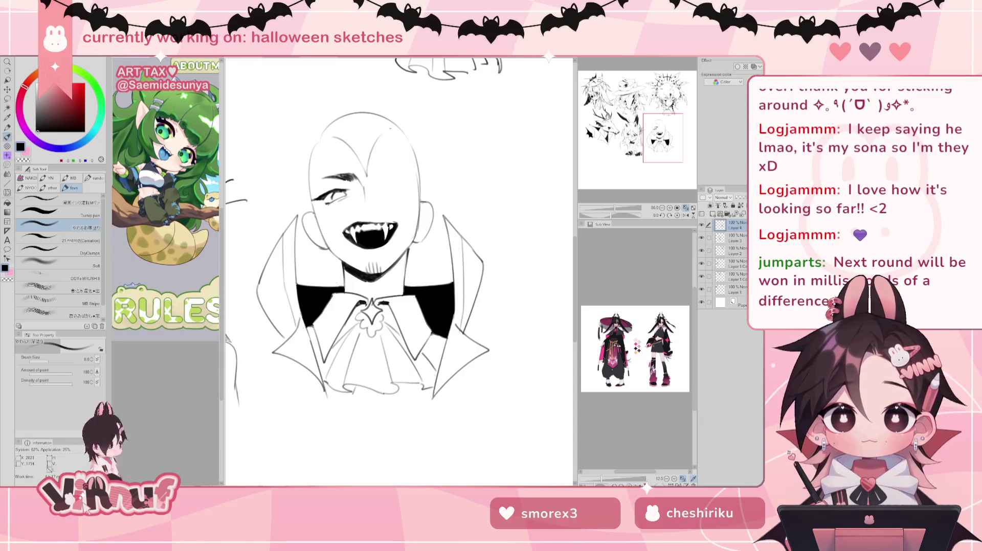
# Copy the left eye, flip it horizontally and place it on the right side of the face
pyautogui.press('m')
pyautogui.moveTo(352, 204); pyautogui.dragTo(349, 204)
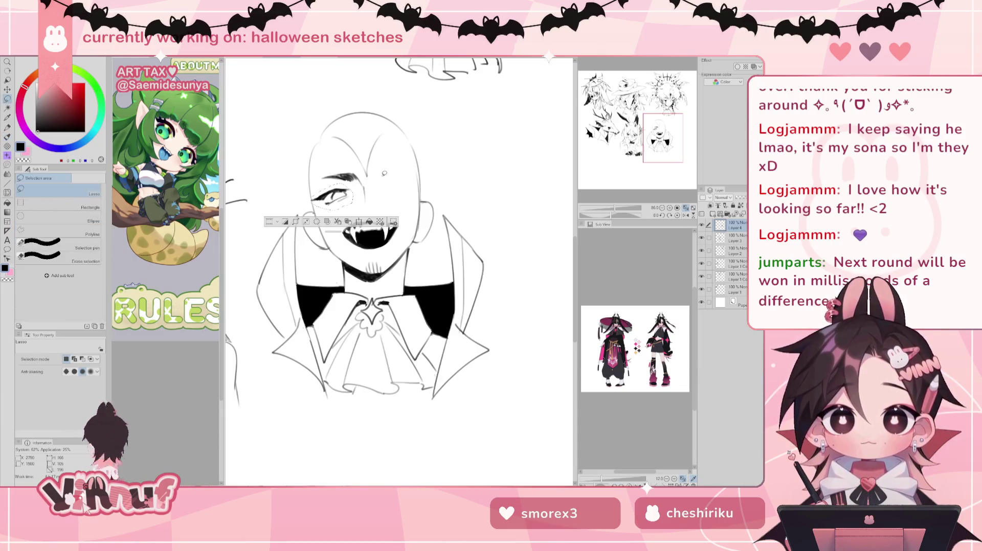
pyautogui.hotkey('ctrl', 'c')
pyautogui.hotkey('ctrl', 'v')
pyautogui.hotkey('ctrl', 't')
pyautogui.click(52, 359)
pyautogui.moveTo(331, 197)
pyautogui.mouseDown()
pyautogui.moveTo(392, 192)
pyautogui.moveTo(400, 157)
pyautogui.moveTo(409, 180)
pyautogui.mouseUp()
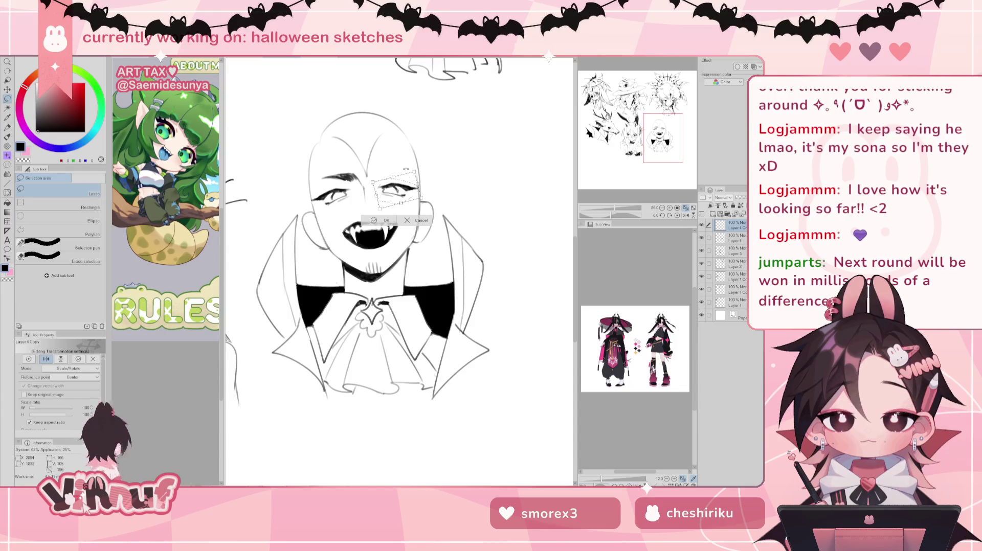
pyautogui.click(381, 220)
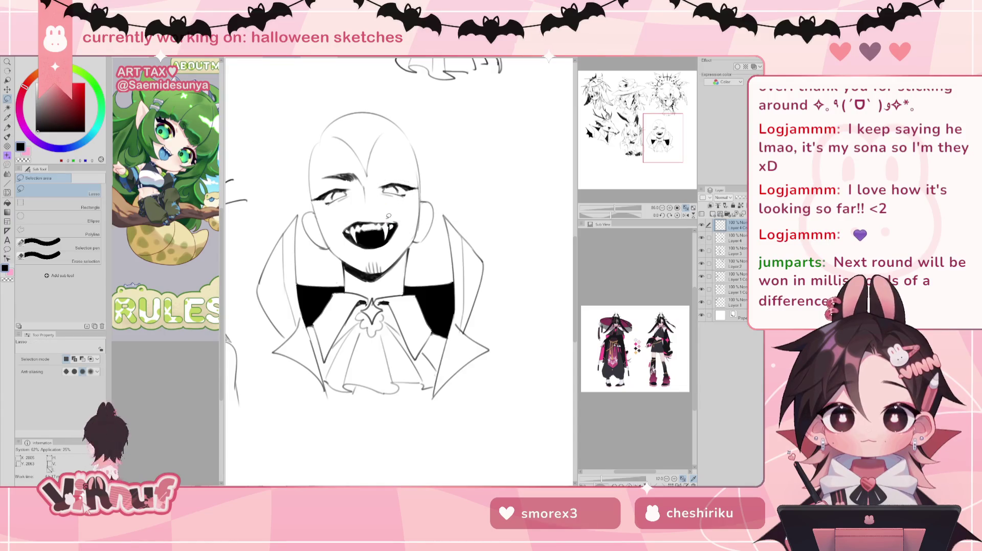
# Sketch an eyebrow above the new right eye and lasso both eyebrows
pyautogui.press('b')
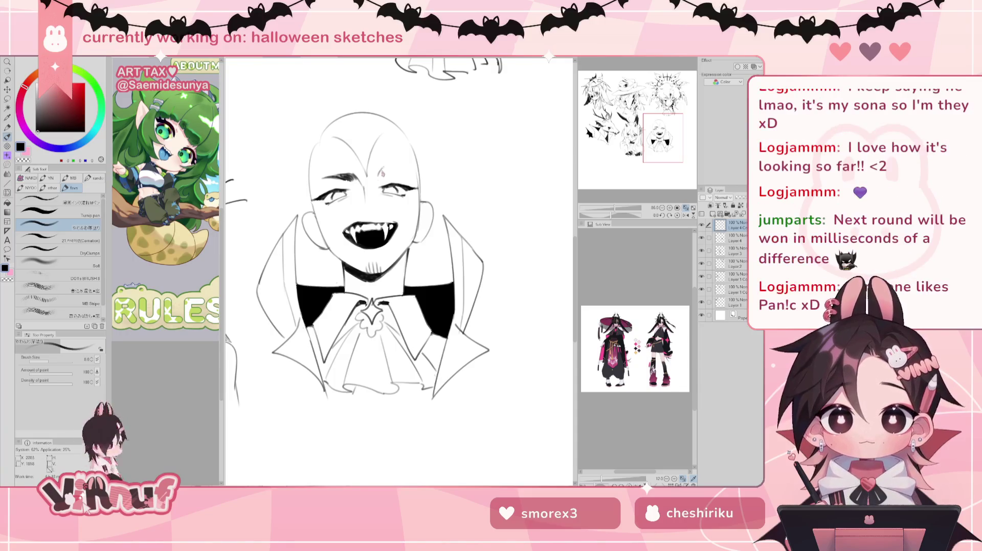
pyautogui.moveTo(379, 175); pyautogui.dragTo(409, 168)
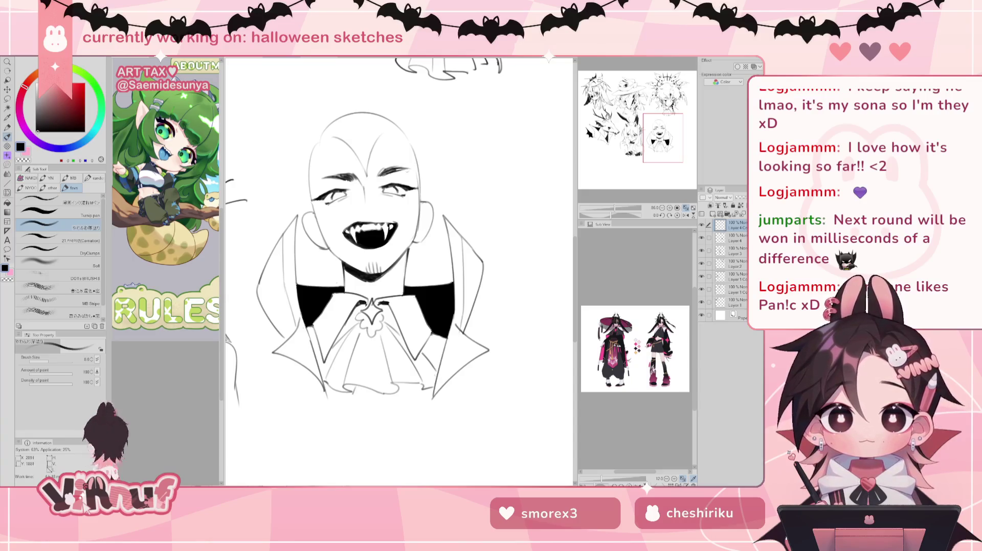
pyautogui.press('e')
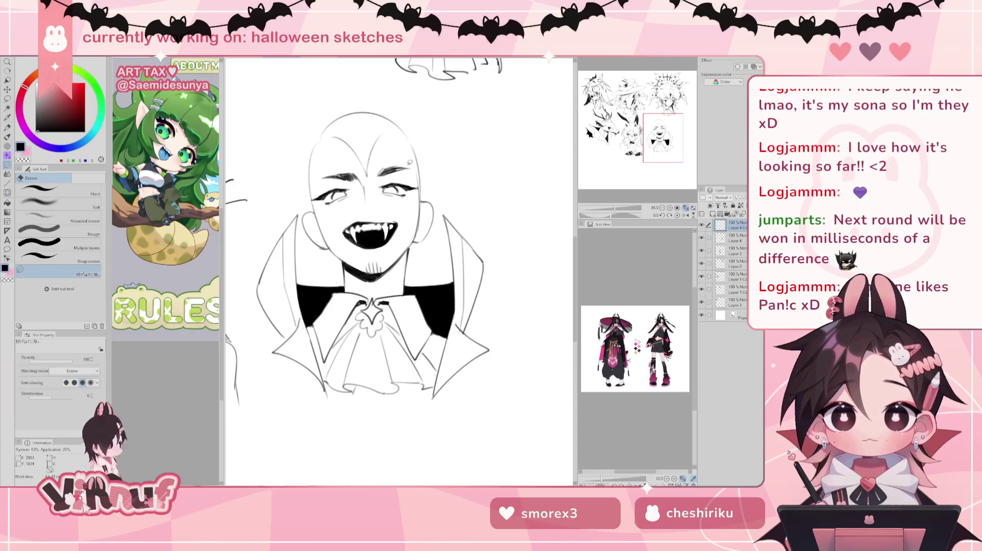
pyautogui.press('m')
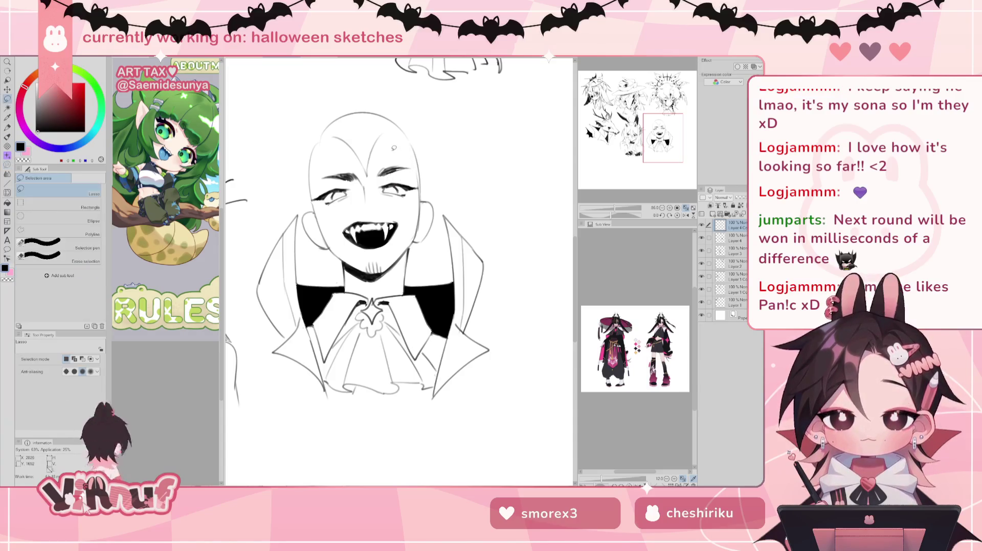
pyautogui.moveTo(363, 195); pyautogui.dragTo(316, 177)
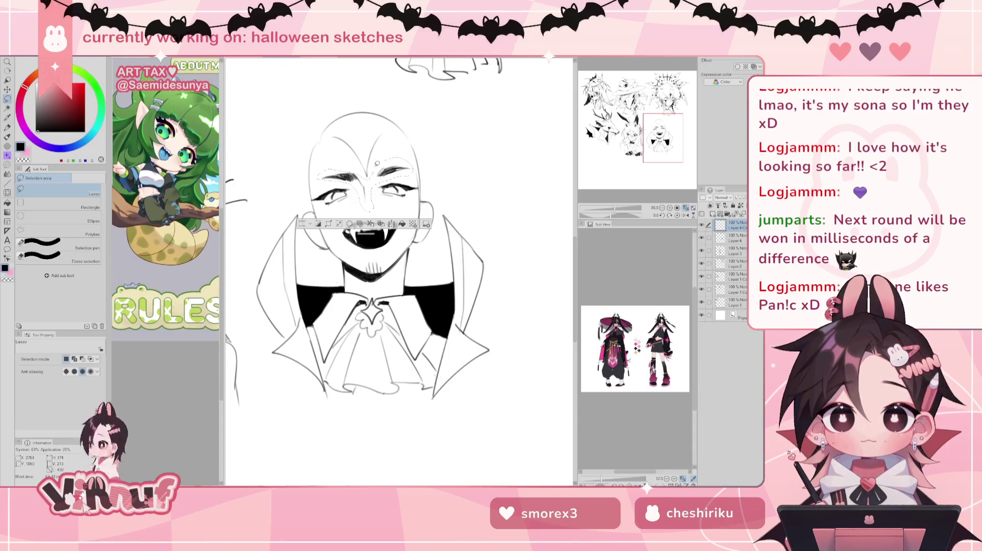
# Shift both eyebrows up and right, then merge the copied eye layer down
pyautogui.press('k')
pyautogui.moveTo(392, 165); pyautogui.dragTo(402, 155)
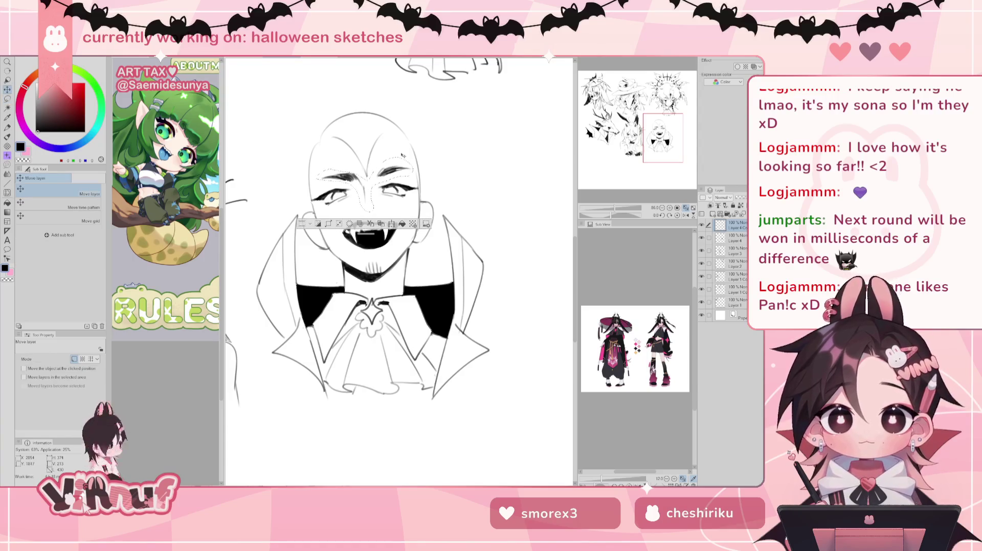
pyautogui.hotkey('ctrl', 'd')
pyautogui.hotkey('ctrl', 'e')
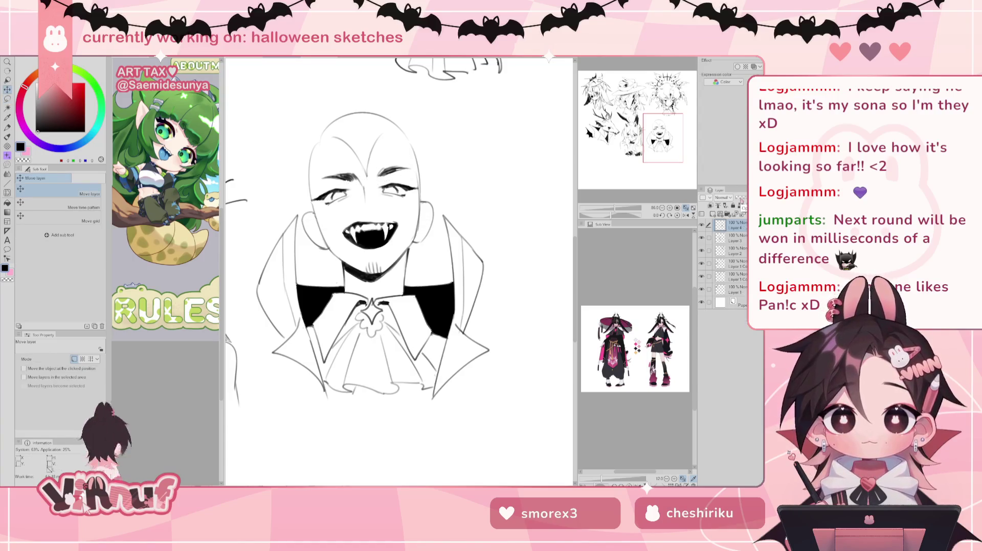
# Nudge the left and right eyebrows individually into better positions
pyautogui.press('m')
pyautogui.moveTo(366, 209)
pyautogui.mouseDown()
pyautogui.moveTo(362, 169)
pyautogui.moveTo(381, 181)
pyautogui.moveTo(398, 170)
pyautogui.mouseUp()
pyautogui.press('k')
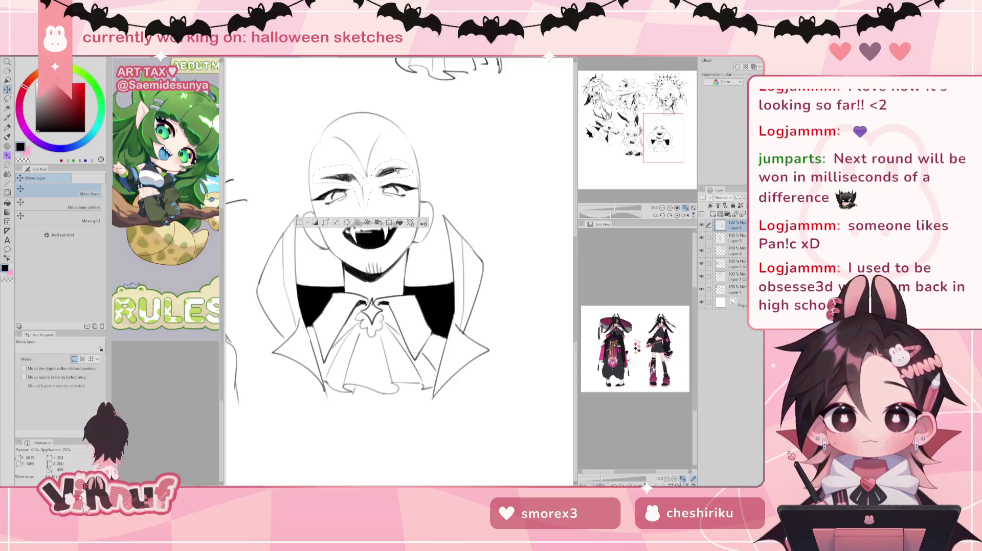
pyautogui.press('m')
pyautogui.moveTo(411, 176)
pyautogui.mouseDown()
pyautogui.moveTo(381, 176)
pyautogui.moveTo(398, 169)
pyautogui.mouseUp()
pyautogui.press('k')
pyautogui.hotkey('ctrl', 'd')
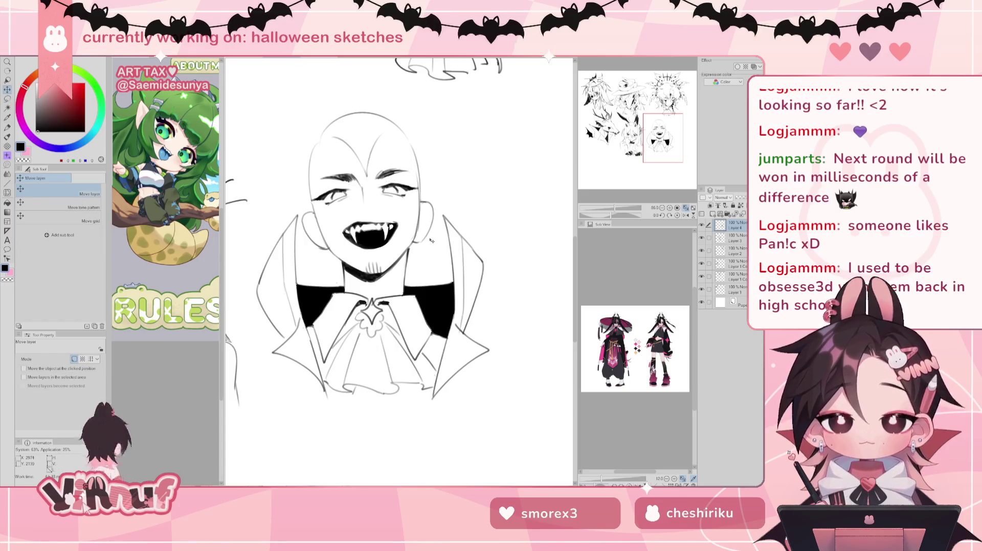
pyautogui.press('b')
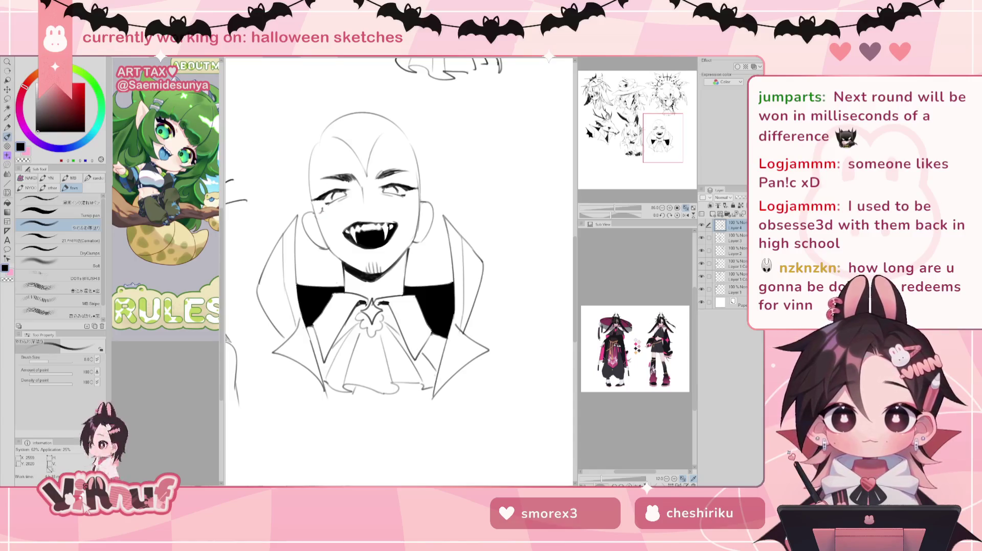
# Draw a crescent moon beside the cheek star and nudge the mark upward
pyautogui.moveTo(335, 210); pyautogui.dragTo(327, 221)
pyautogui.hotkey('ctrl', 'z')
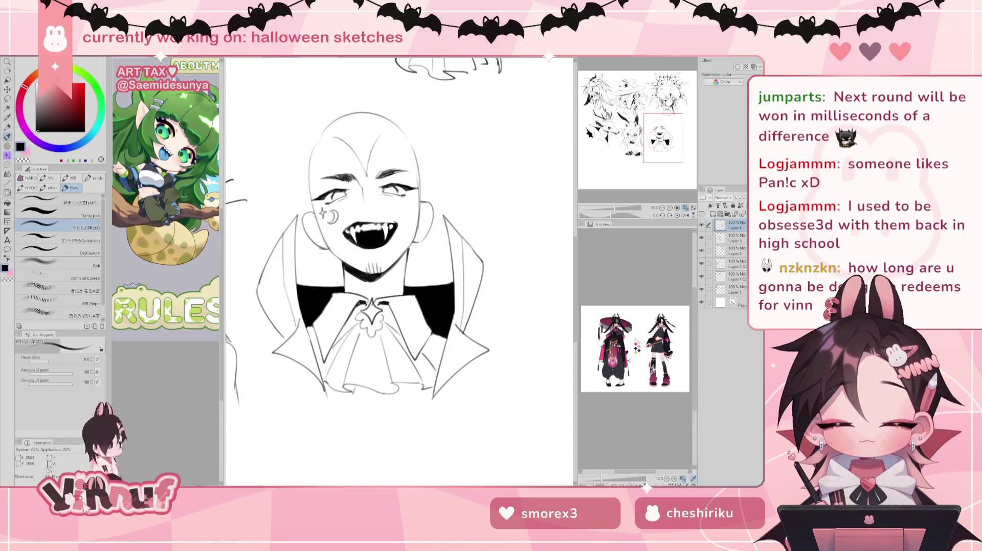
pyautogui.press('m')
pyautogui.moveTo(330, 207); pyautogui.dragTo(342, 217)
pyautogui.press('v')
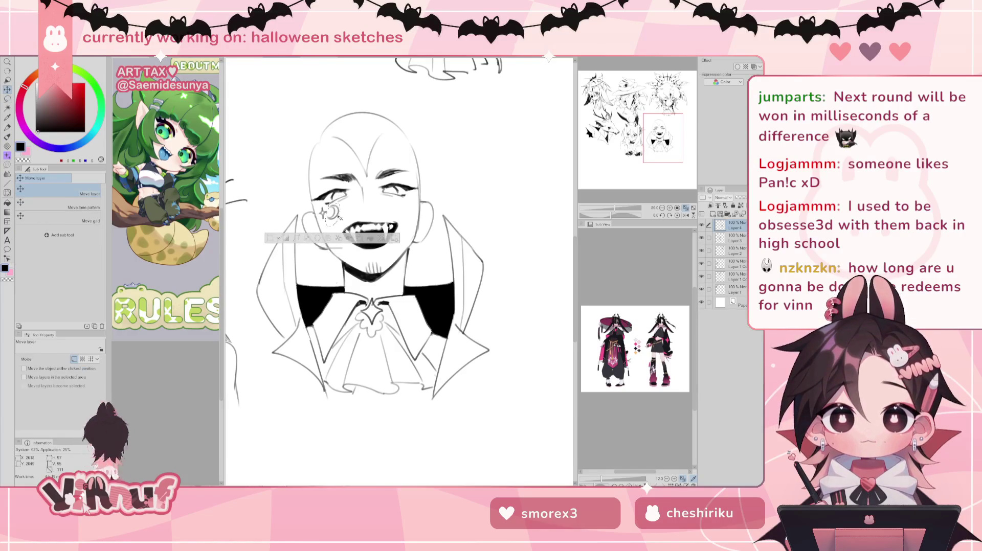
pyautogui.hotkey('ctrl', 'd')
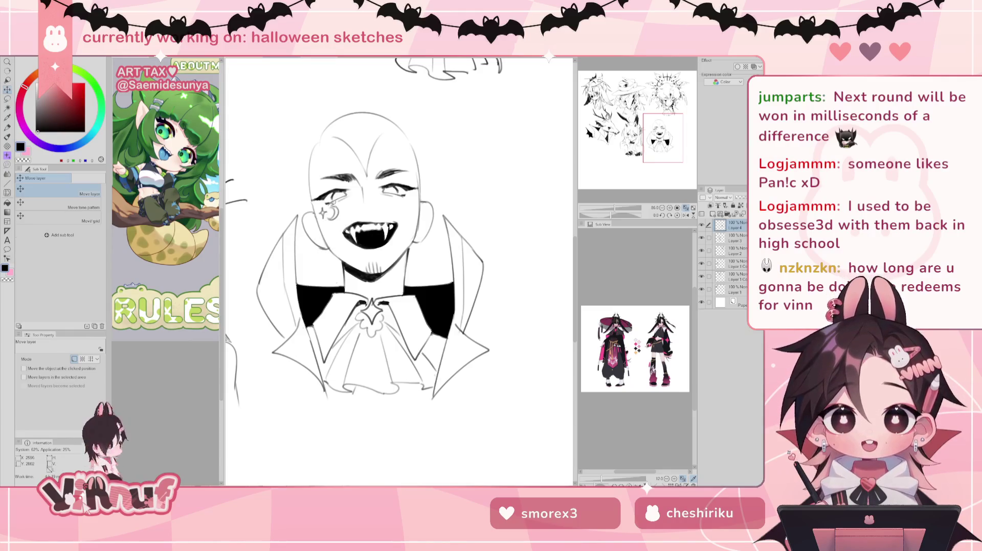
pyautogui.press('b')
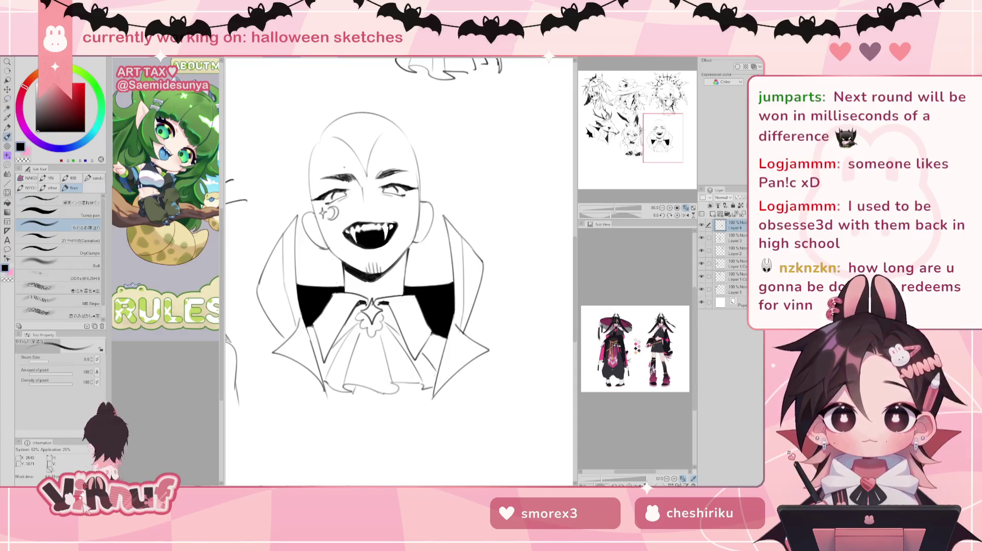
# Reposition the left cheek star-and-moon mark slightly
pyautogui.press('m')
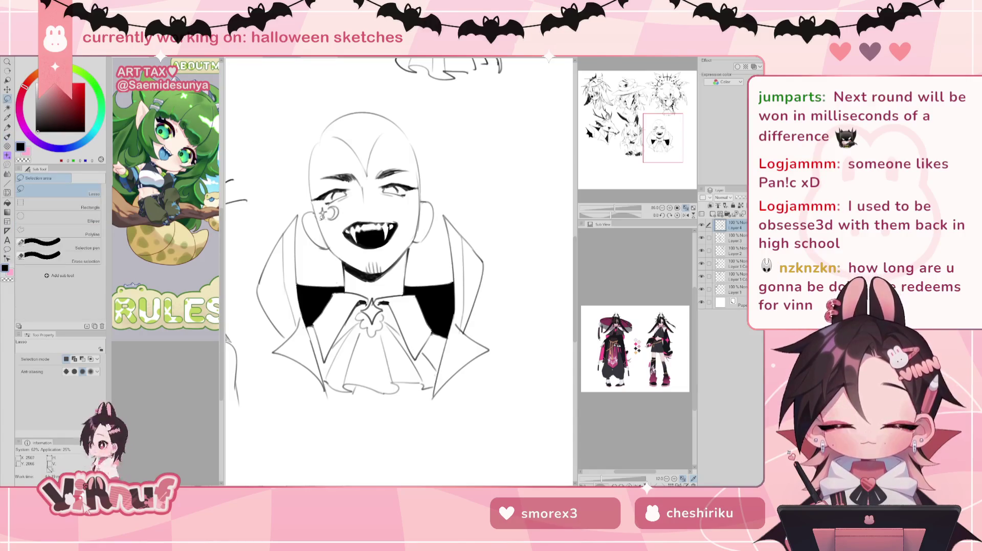
pyautogui.moveTo(328, 212); pyautogui.dragTo(340, 219)
pyautogui.press('k')
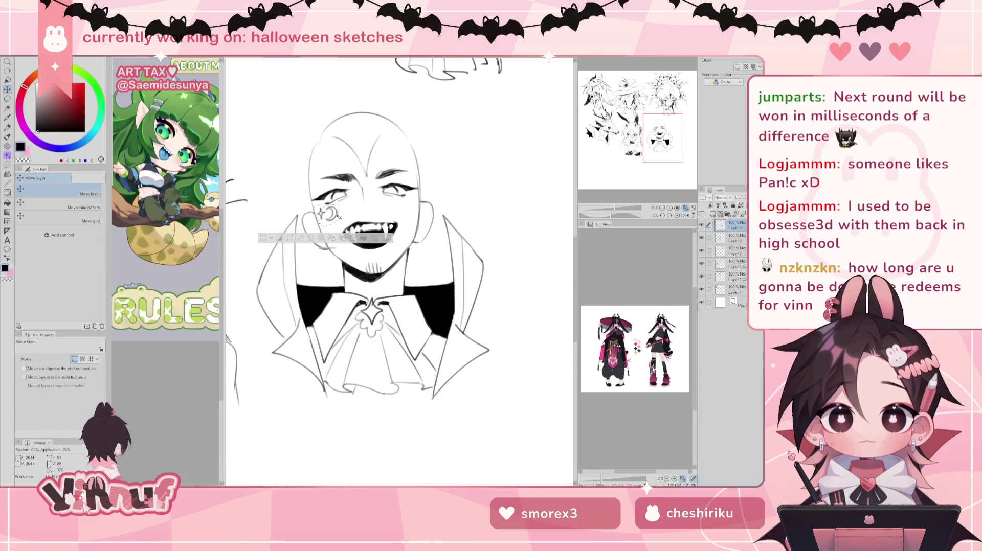
pyautogui.hotkey('ctrl', 'd')
pyautogui.hotkey('ctrl', 'z')
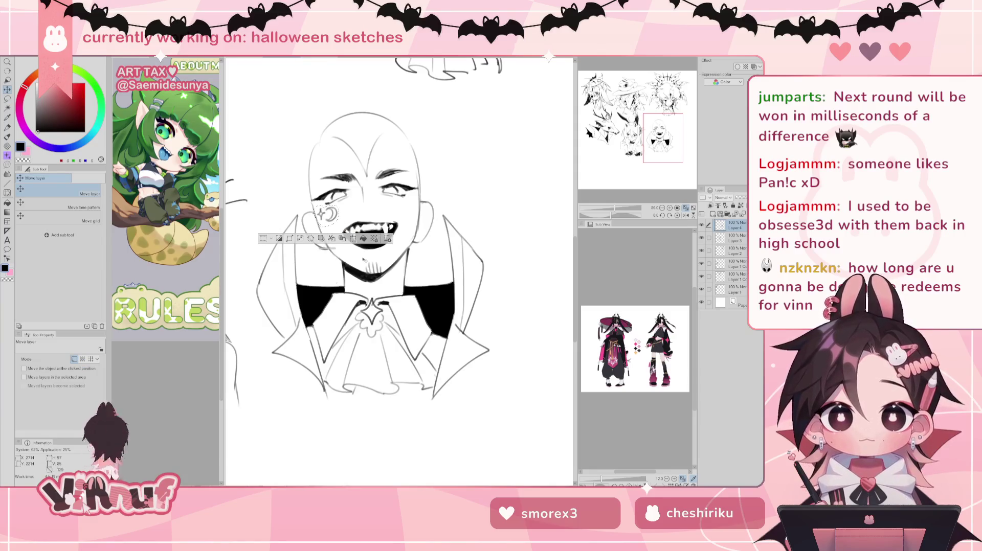
# Paste a copy of the star-and-moon mark onto the right cheek
pyautogui.hotkey('ctrl', 'c')
pyautogui.hotkey('ctrl', 'v')
pyautogui.hotkey('ctrl', 't')
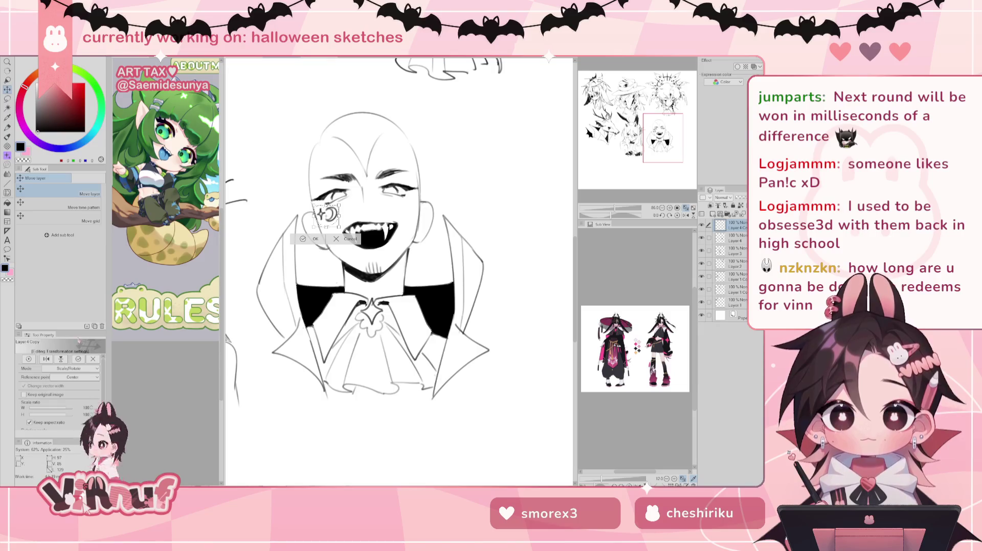
pyautogui.moveTo(326, 215); pyautogui.dragTo(415, 207)
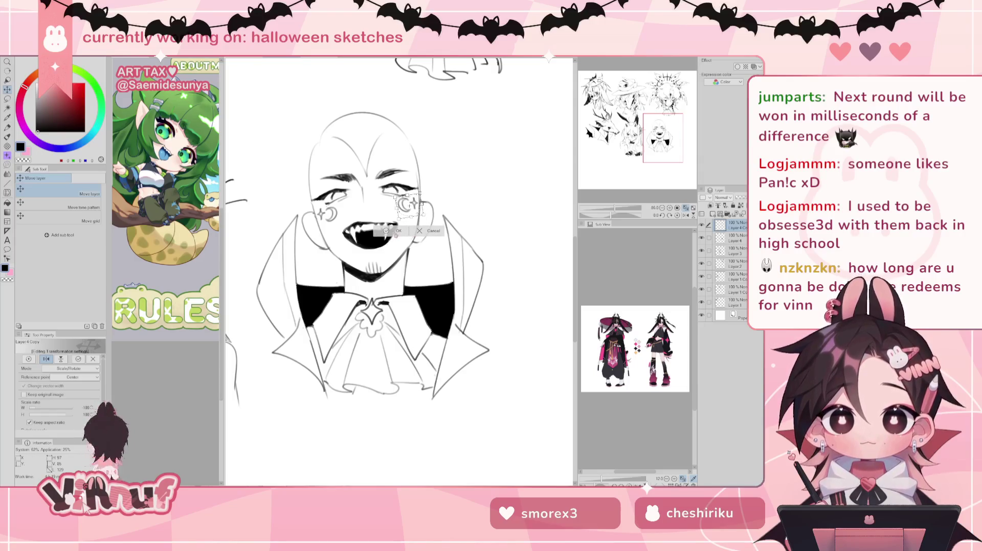
pyautogui.click(403, 231)
pyautogui.press('b')
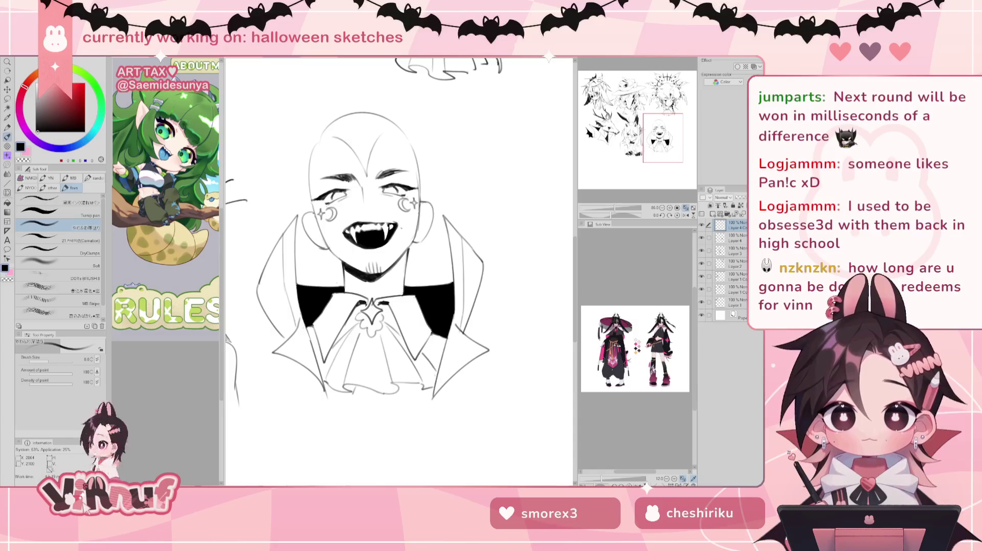